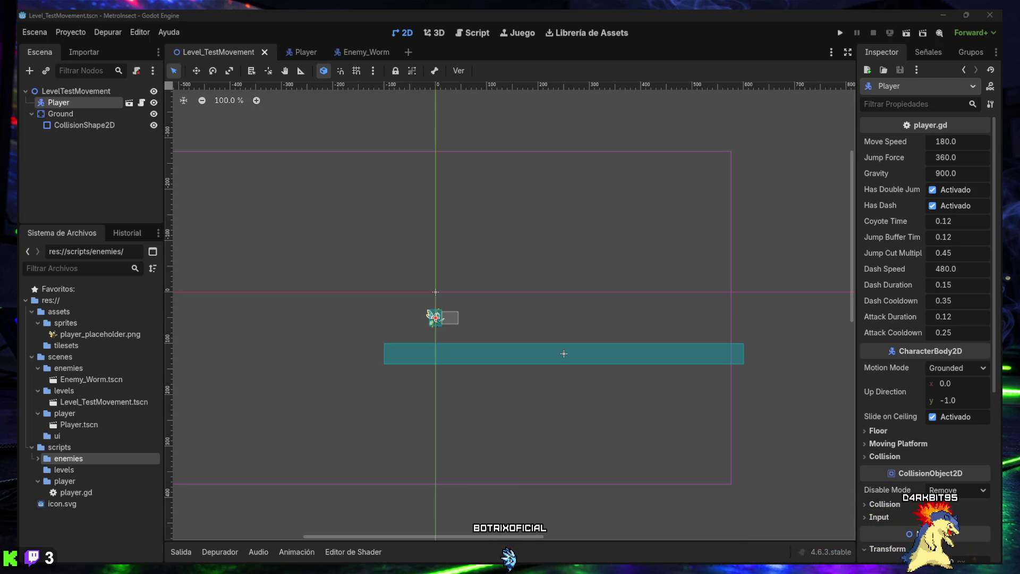
Step: Drag enemy.png from the desktop into the FileSystem's assets/sprites folder, then maximize Godot again
left_click_drag(492, 14, 494, 54)
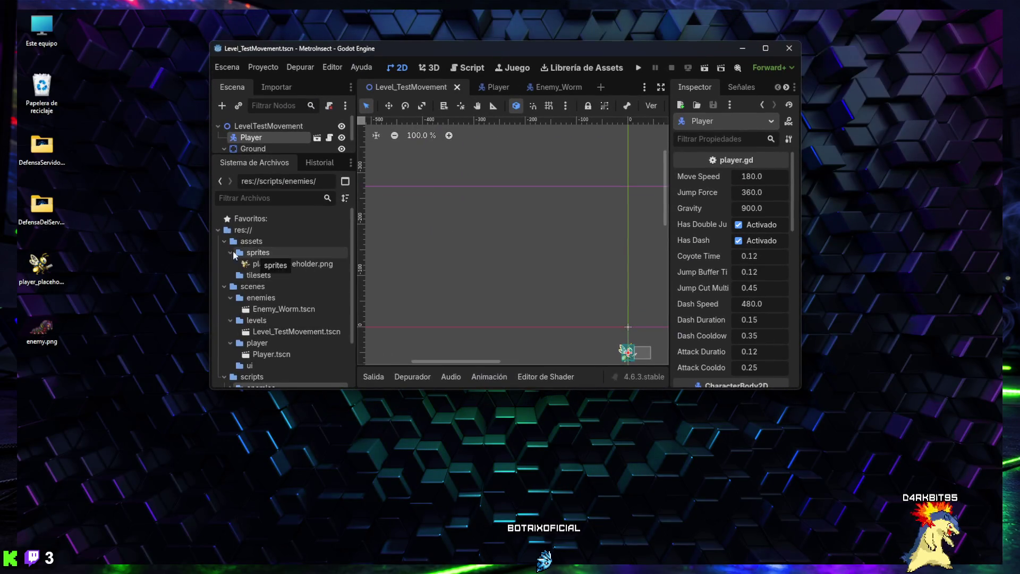
left_click_drag(53, 319, 260, 253)
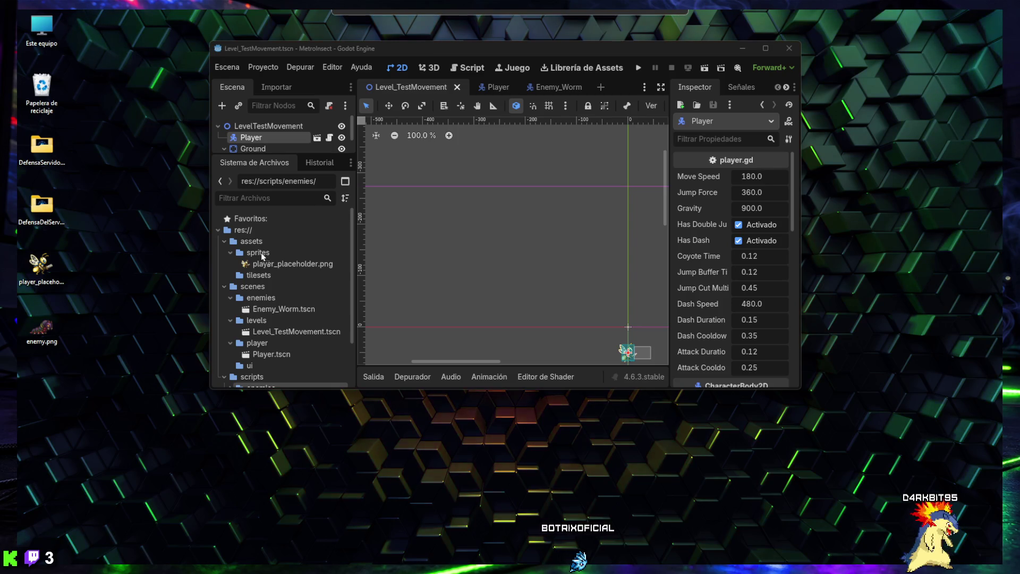
left_click_drag(261, 251, 260, 250)
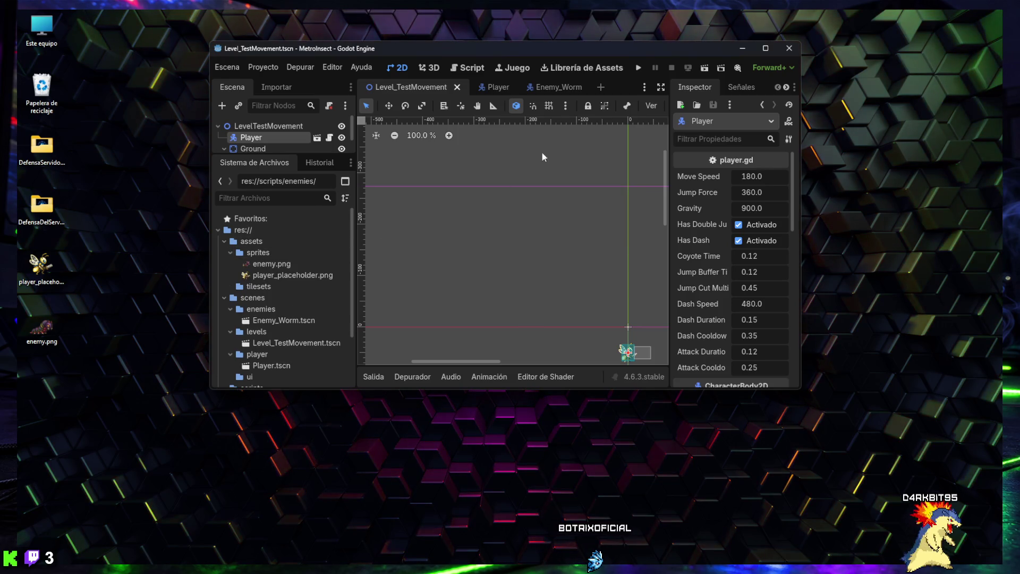
left_click(765, 49)
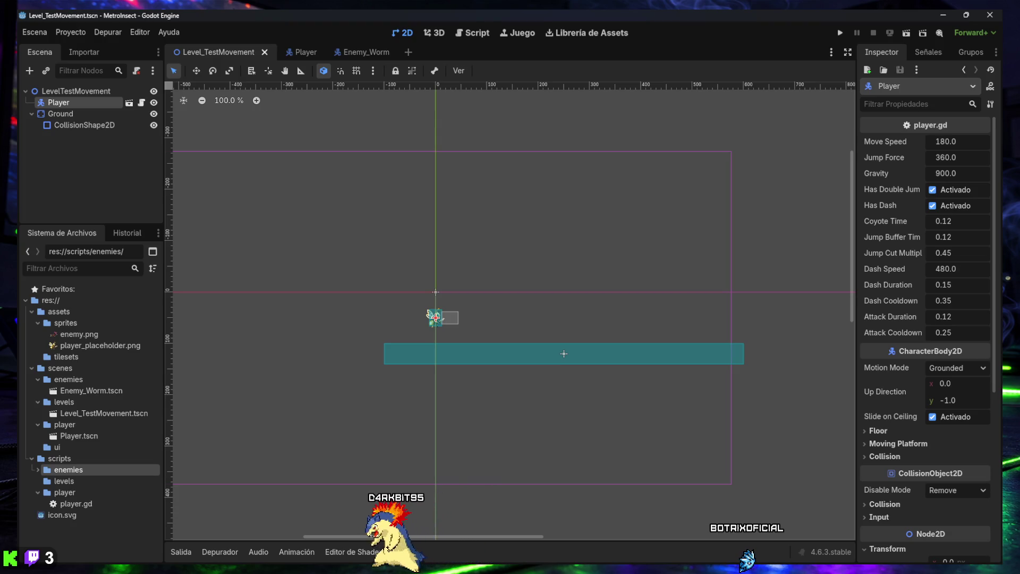
left_click(90, 392)
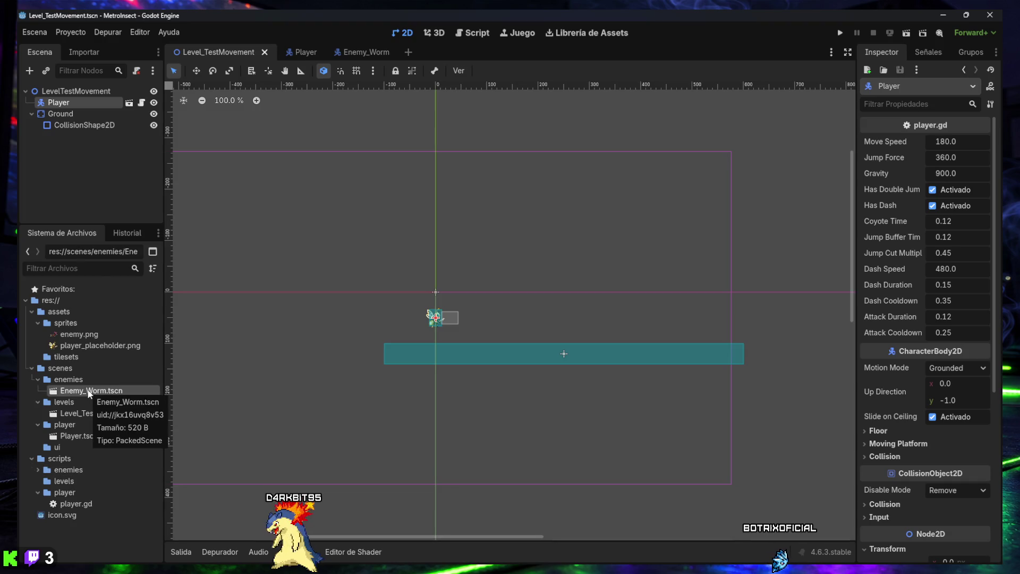
left_click(360, 51)
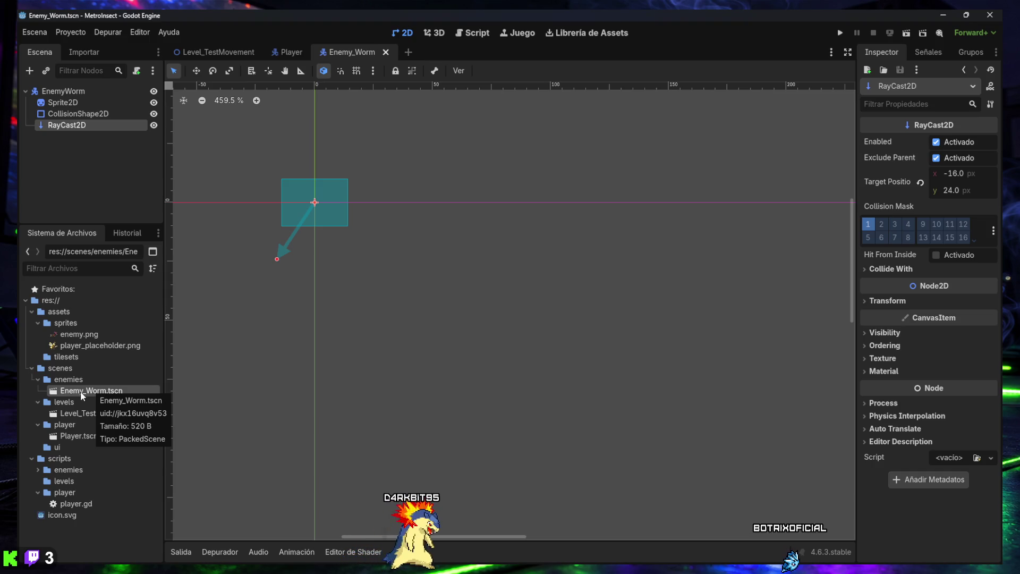
left_click(206, 47)
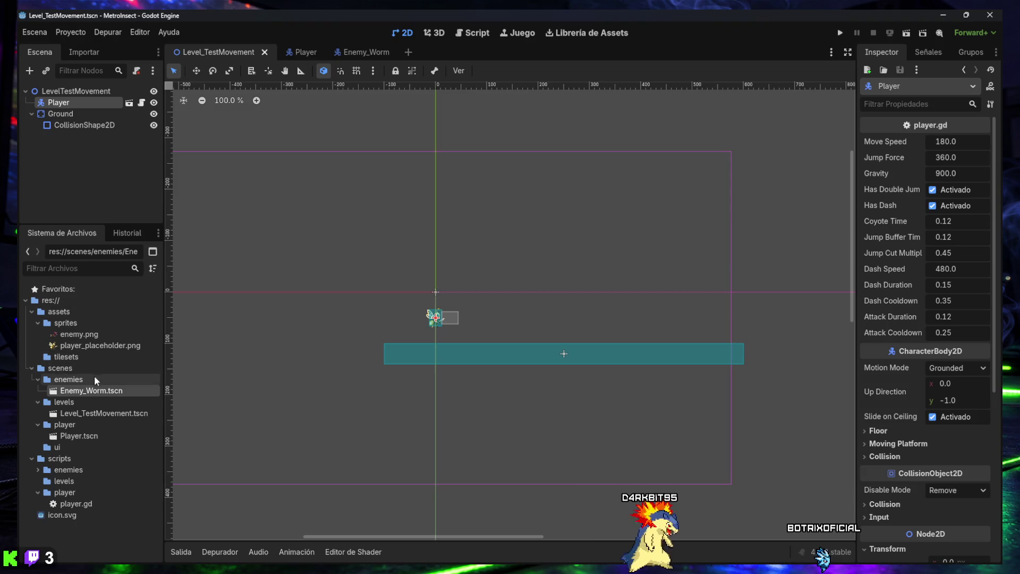
mouse_move(89, 394)
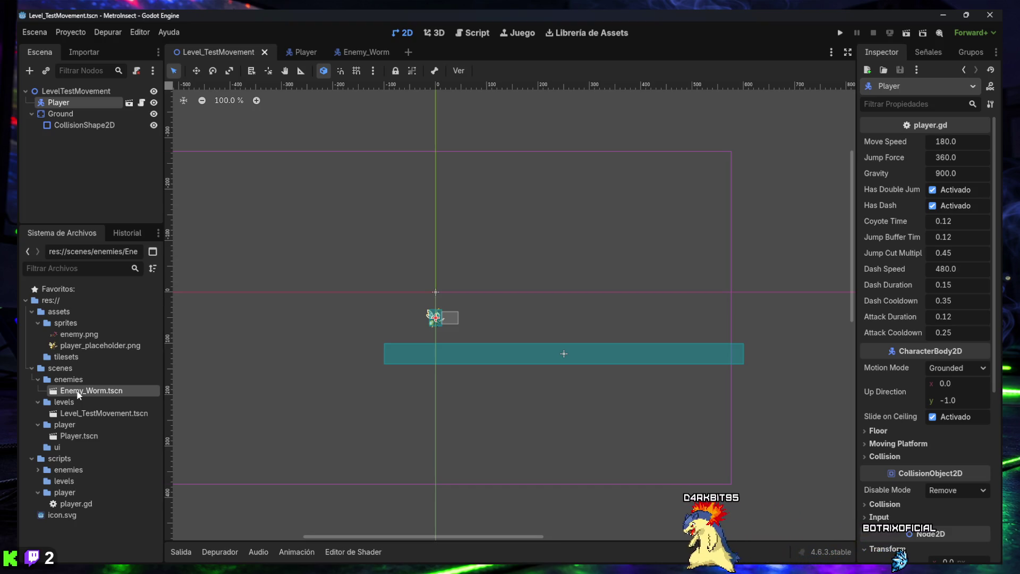
Step: Place an EnemyWorm instance on the ground right of the player, then take a full-screen capture
mouse_move(80, 393)
left_mouse_down()
mouse_move(317, 362)
mouse_move(510, 311)
mouse_move(580, 310)
left_mouse_up()
left_click_drag(614, 315, 617, 314)
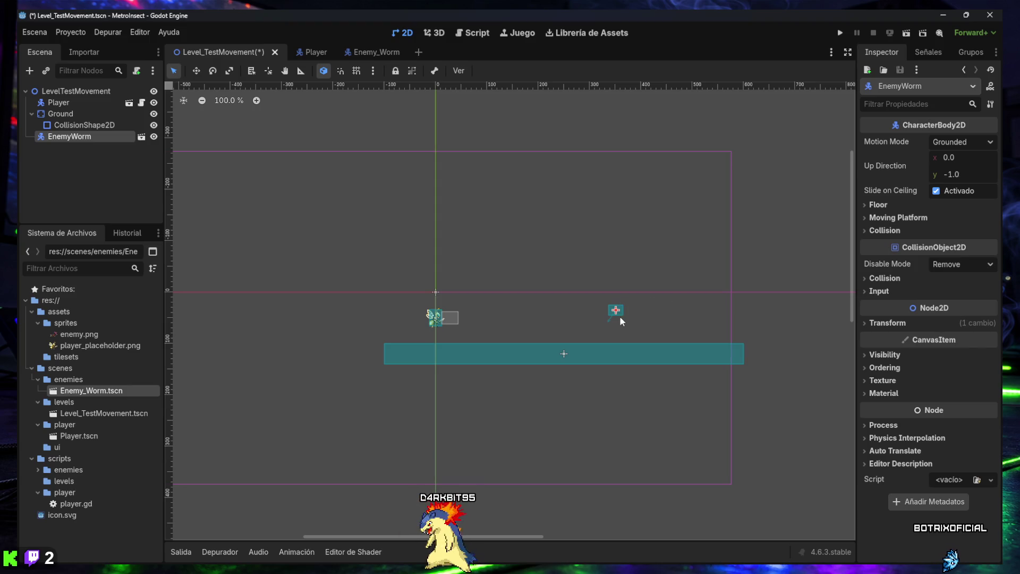
scroll(619, 315, "up", 4)
left_click_drag(616, 308, 623, 336)
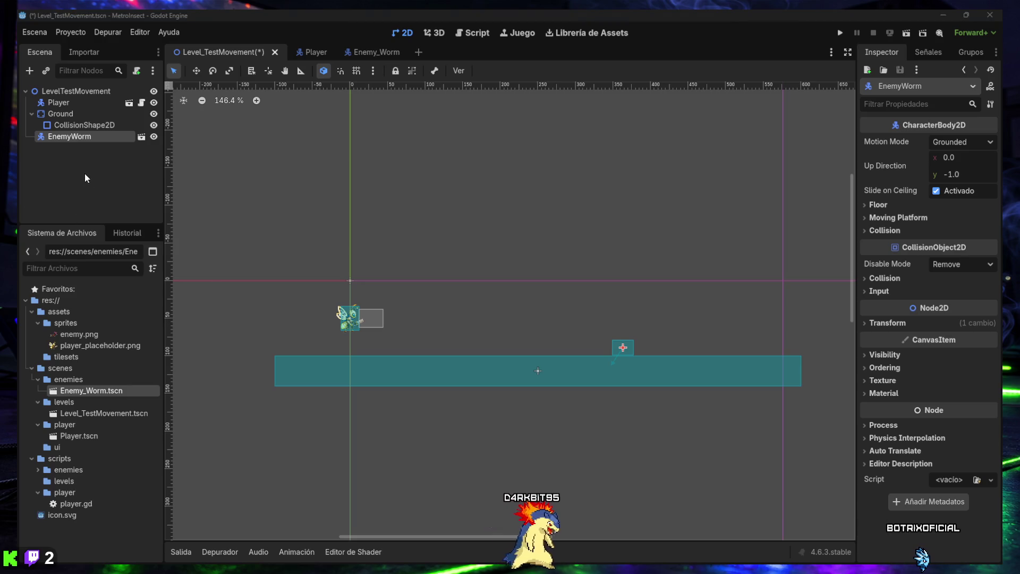
key("super+shift+s")
mouse_move(18, 10)
left_mouse_down()
mouse_move(82, 77)
mouse_move(829, 484)
mouse_move(998, 563)
left_mouse_up()
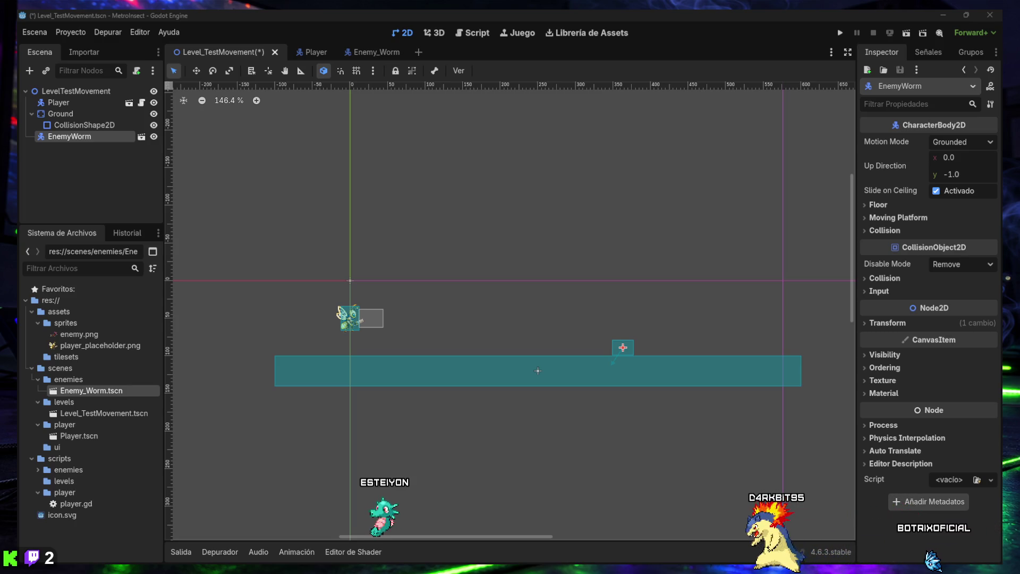
Step: In Enemy_Worm.tscn, load enemy.png as the Sprite2D's texture
double_click(85, 392)
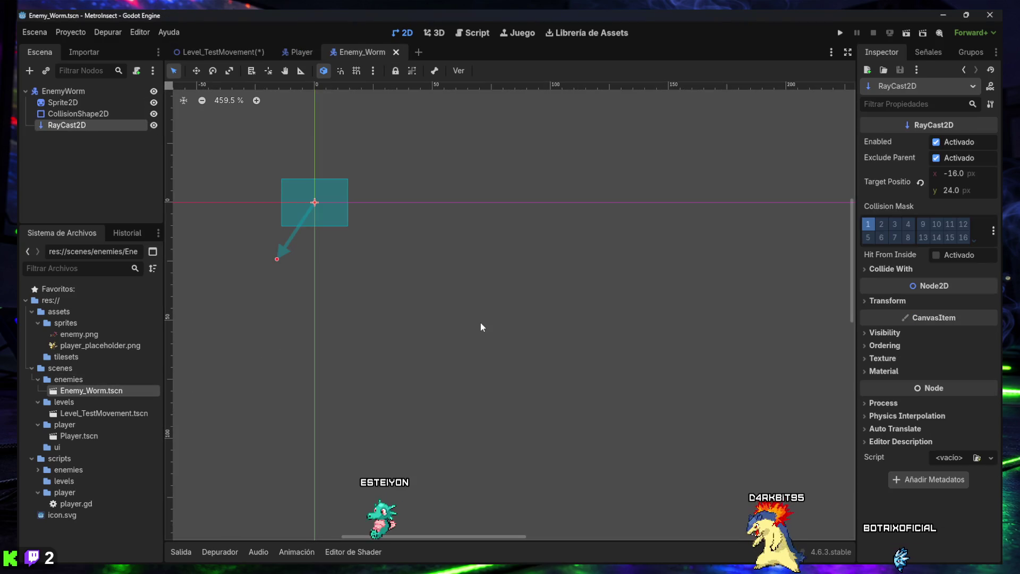
left_click(61, 103)
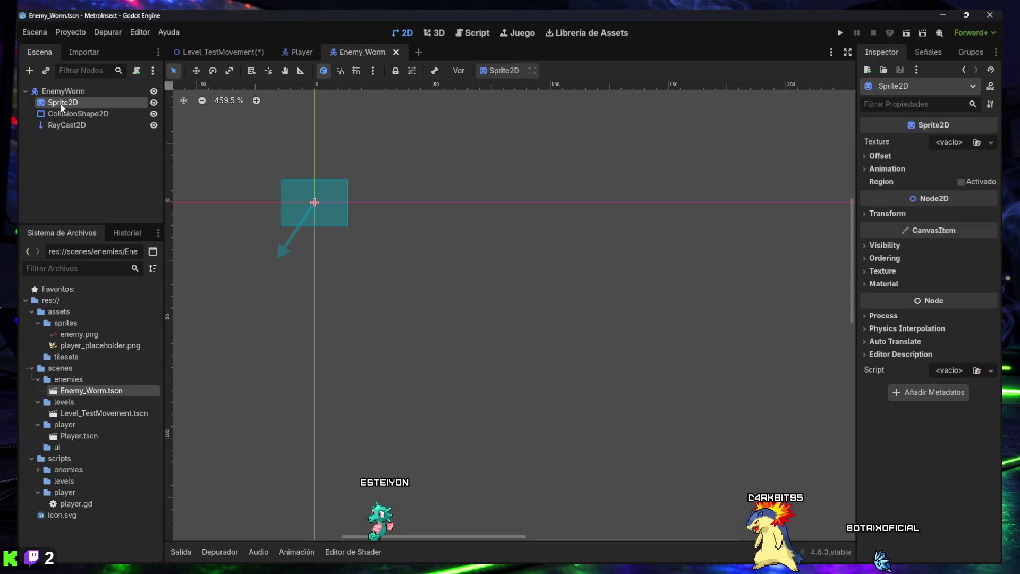
left_click(978, 143)
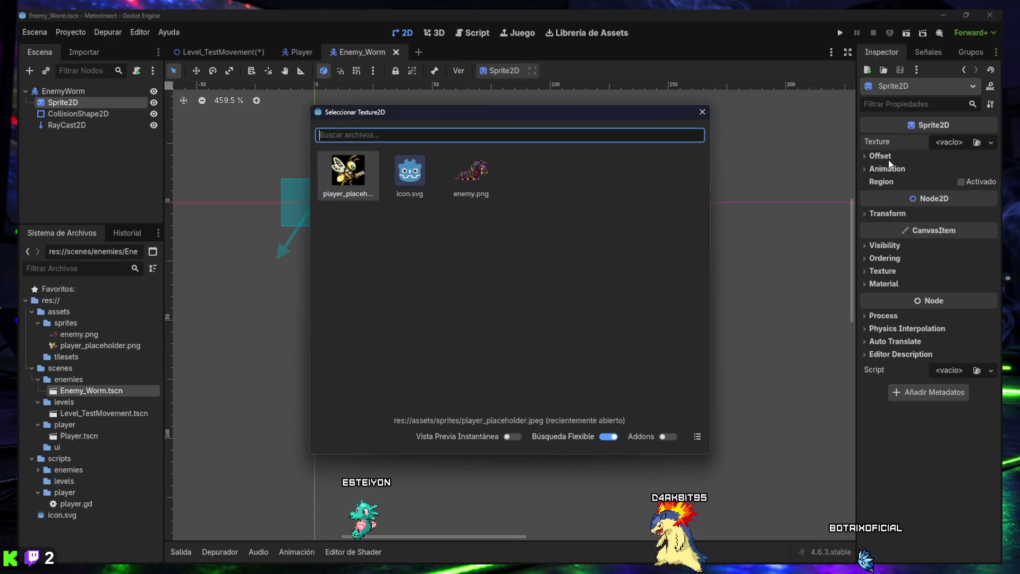
left_click(472, 171)
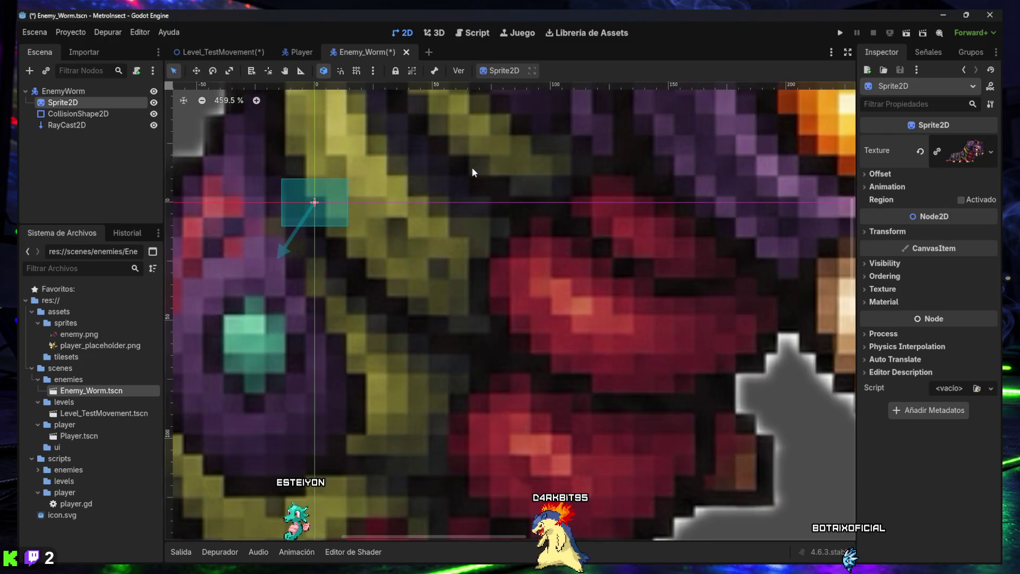
Step: Set the worm sprite's Transform Scale to 0.1 on x and y and save the scene
scroll(382, 225, "down", 5)
scroll(401, 242, "down", 3)
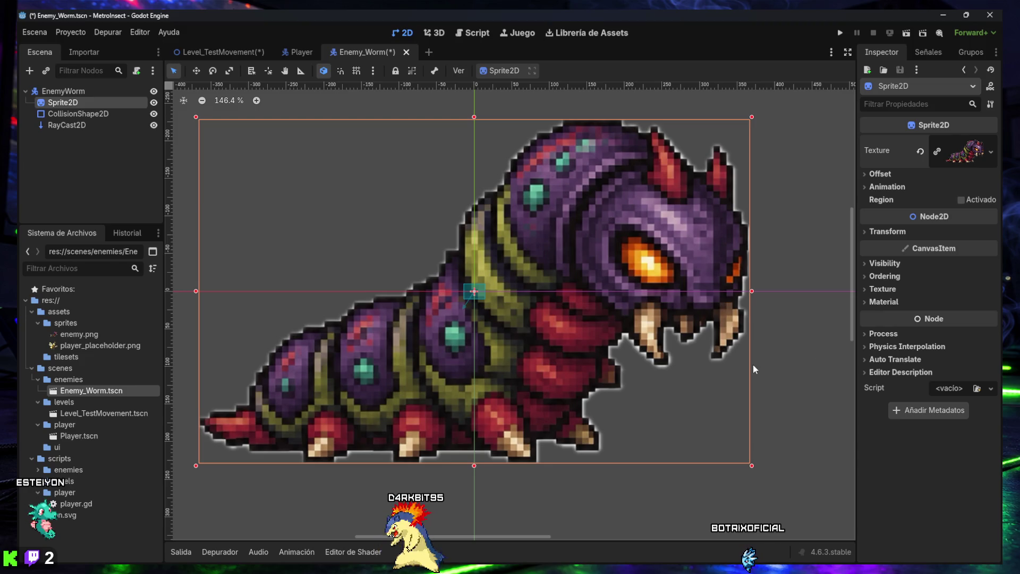
left_click(886, 232)
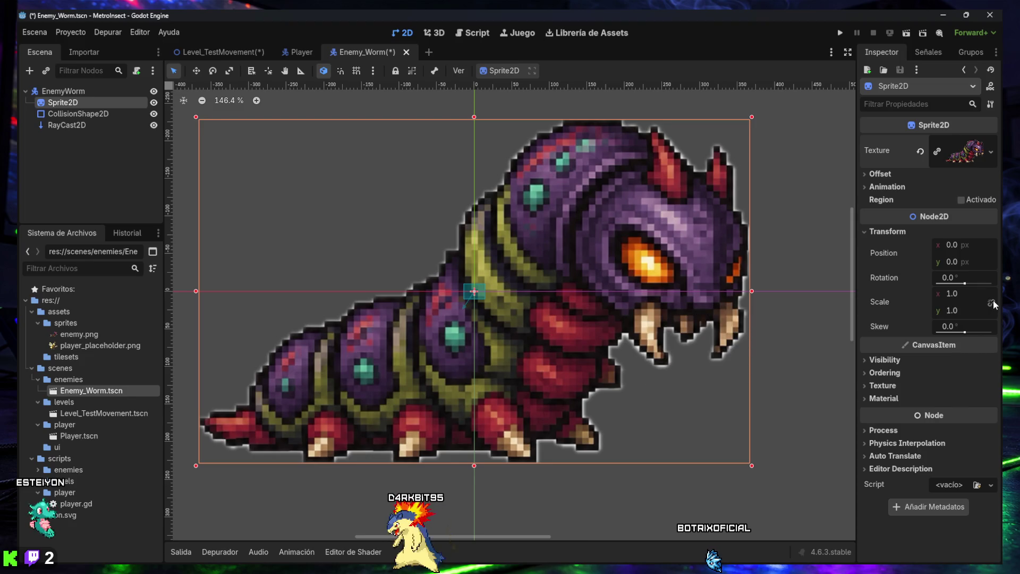
left_click(952, 244)
left_click(952, 294)
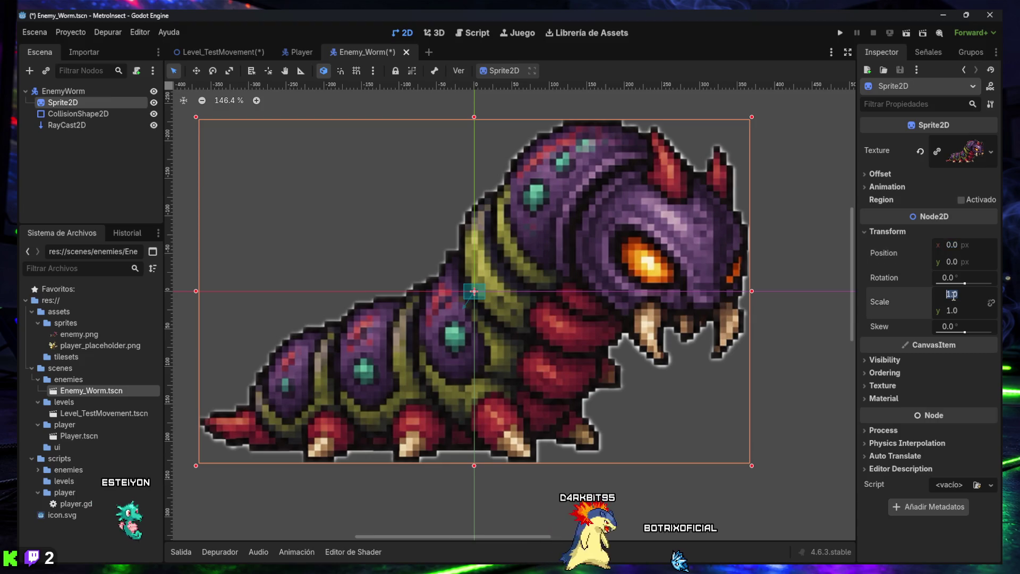
type("0.")
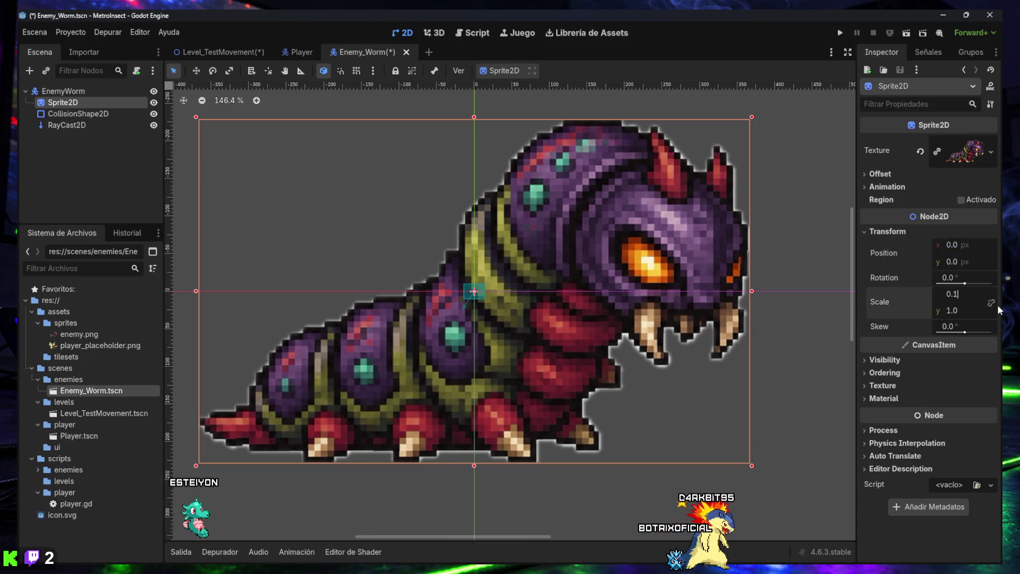
type("1")
key("Return")
left_click(960, 308)
type("0.1")
key("Return")
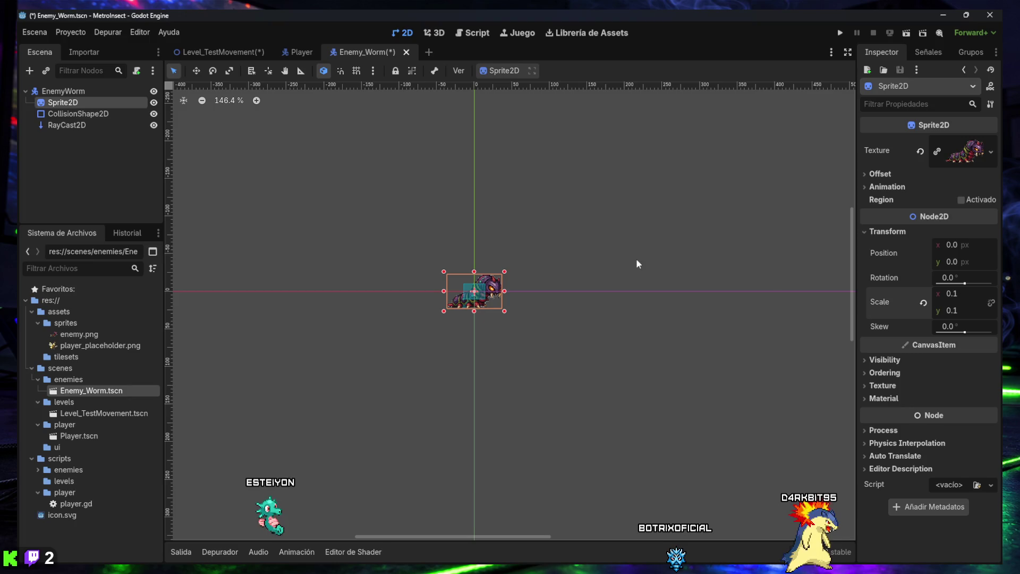
key("ctrl+s")
left_click(228, 51)
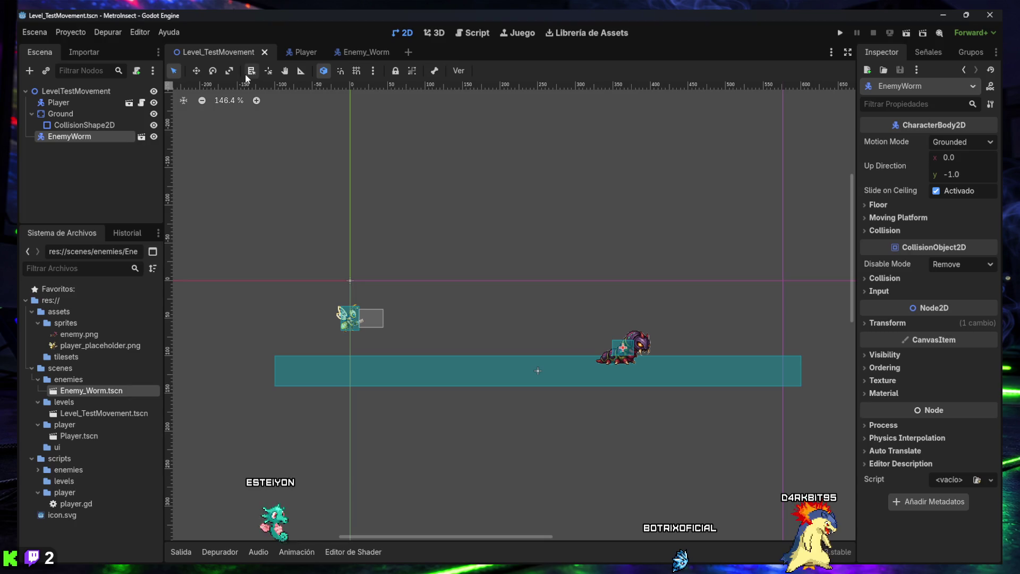
Step: Link the sprite's scale axes, shrink it to 0.045 uniformly, and save Enemy_Worm
left_click(359, 51)
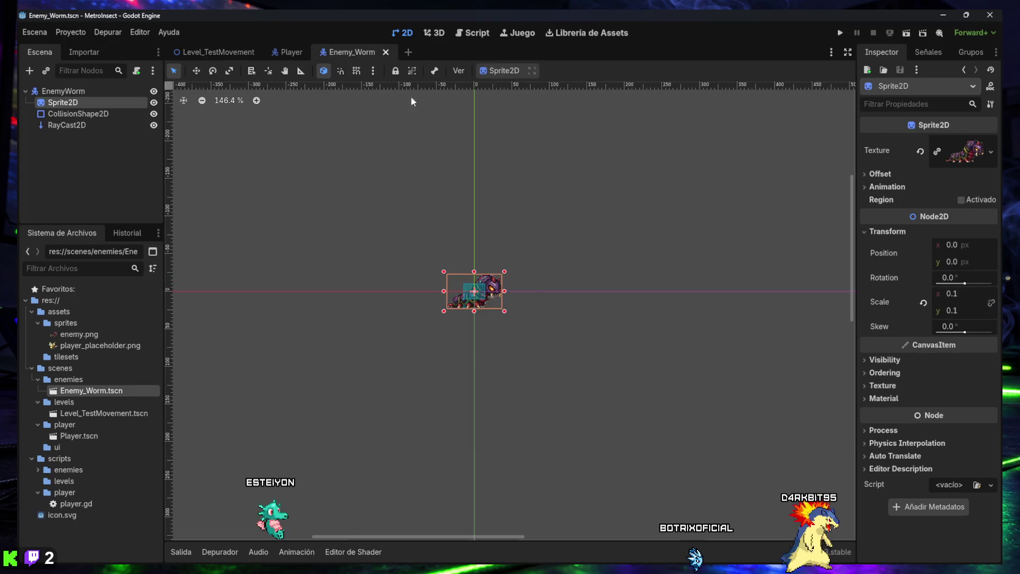
left_click(991, 303)
left_click_drag(958, 293, 938, 293)
scroll(478, 291, "up", 5)
scroll(458, 289, "up", 6)
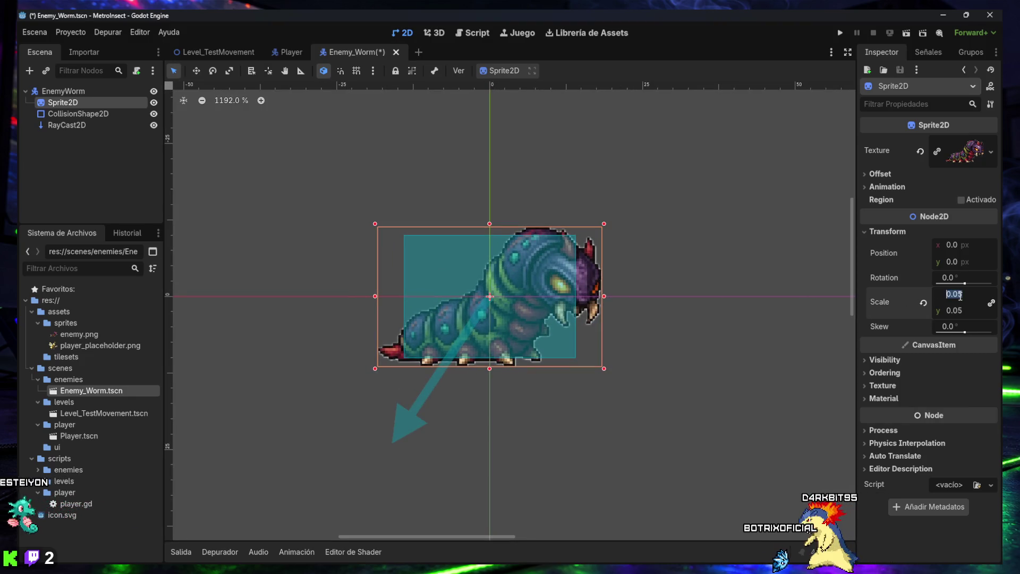
type("0")
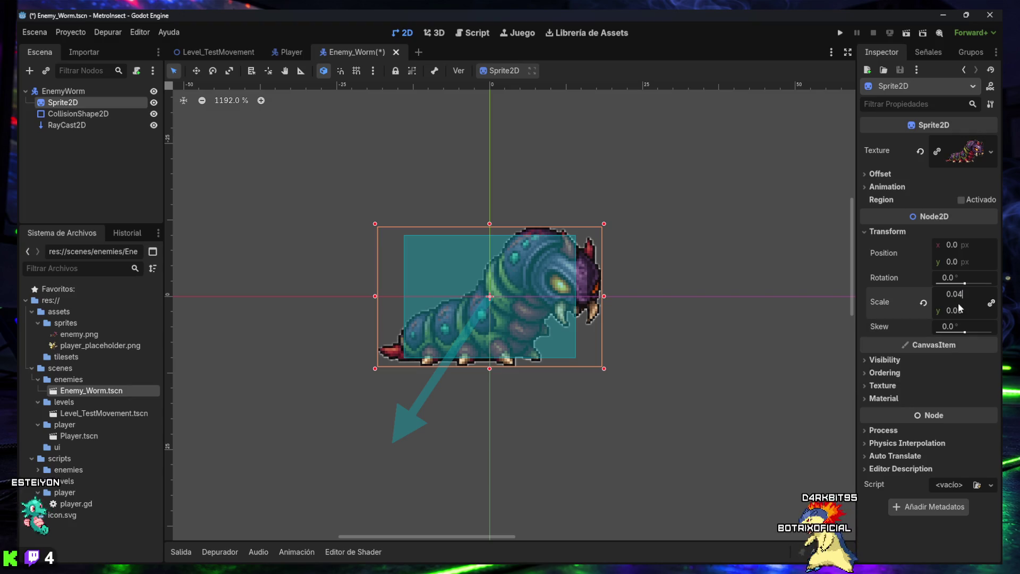
key("Return")
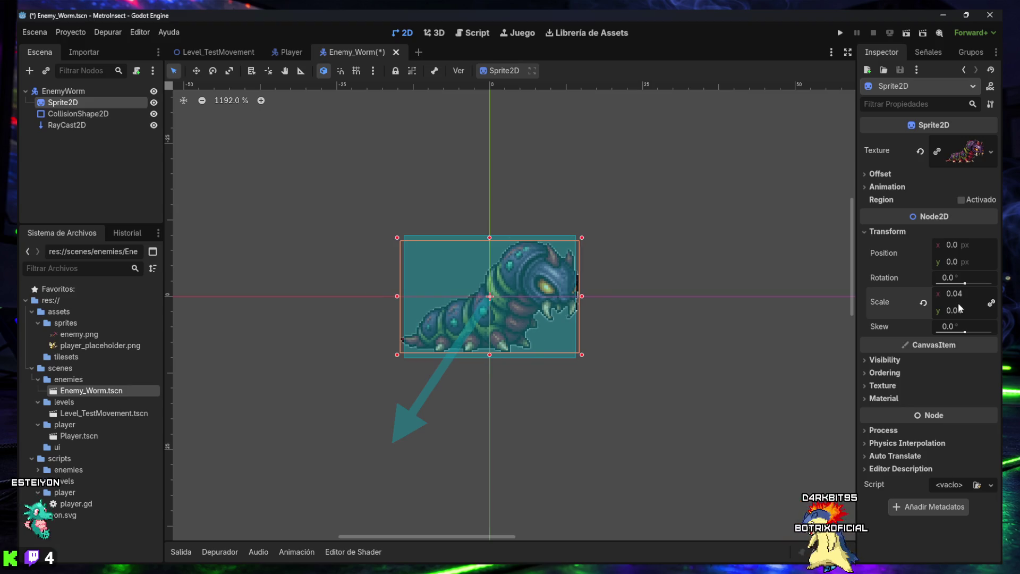
type("0.045")
key("Return")
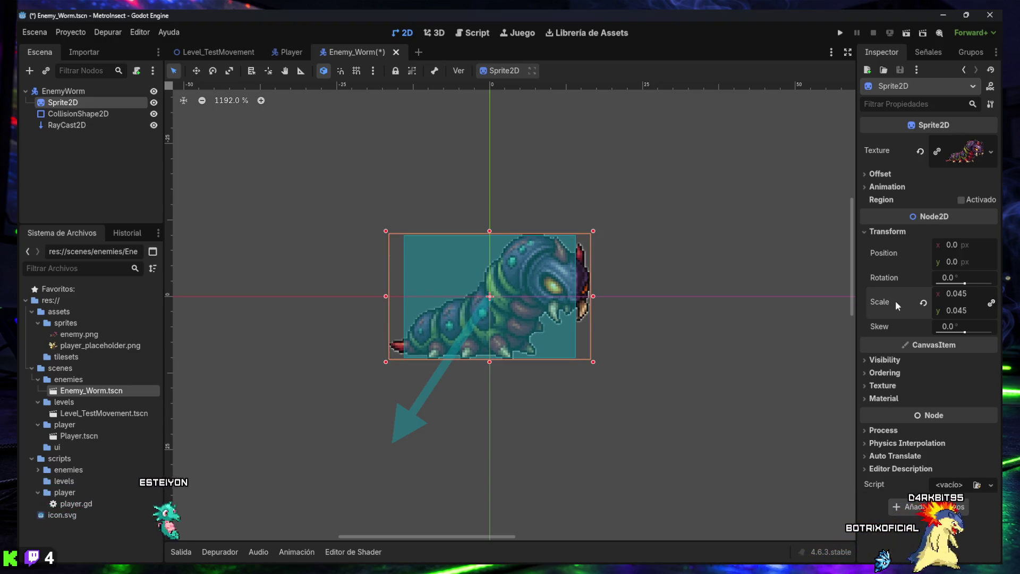
key("ctrl+s")
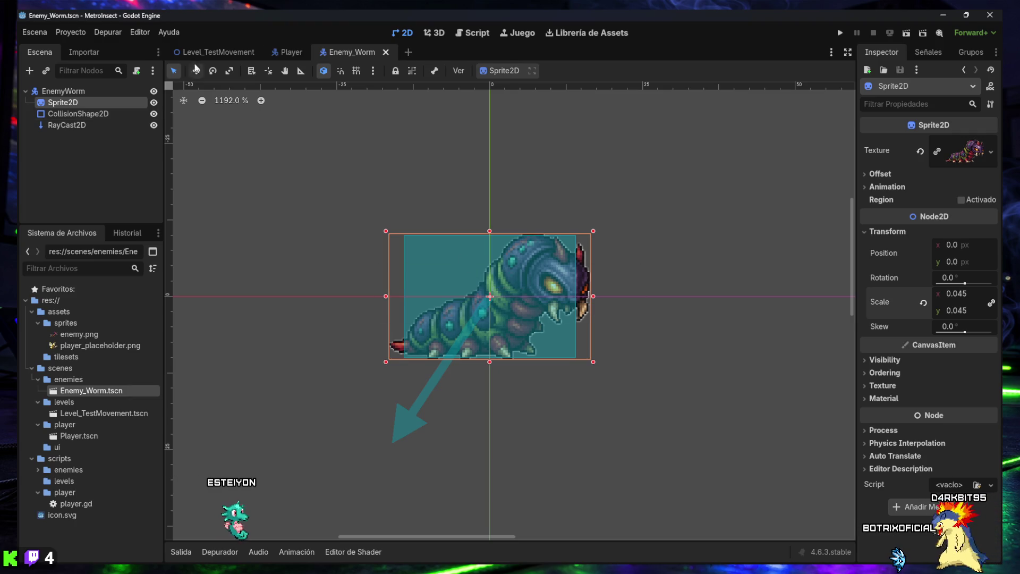
left_click(213, 51)
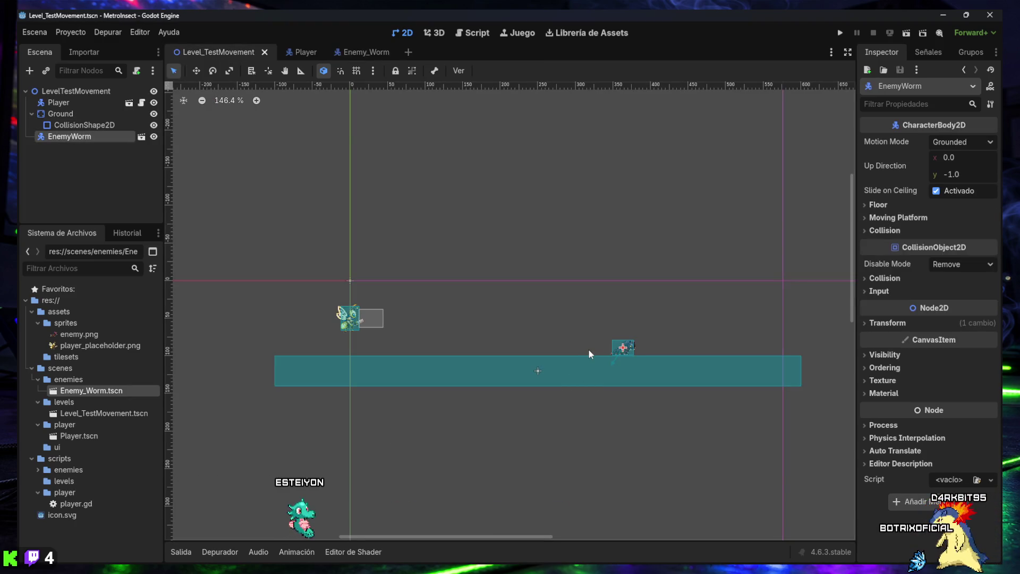
Step: Scroll the Level_TestMovement viewport to view the smaller EnemyWorm beside the player
scroll(588, 349, "up", 2)
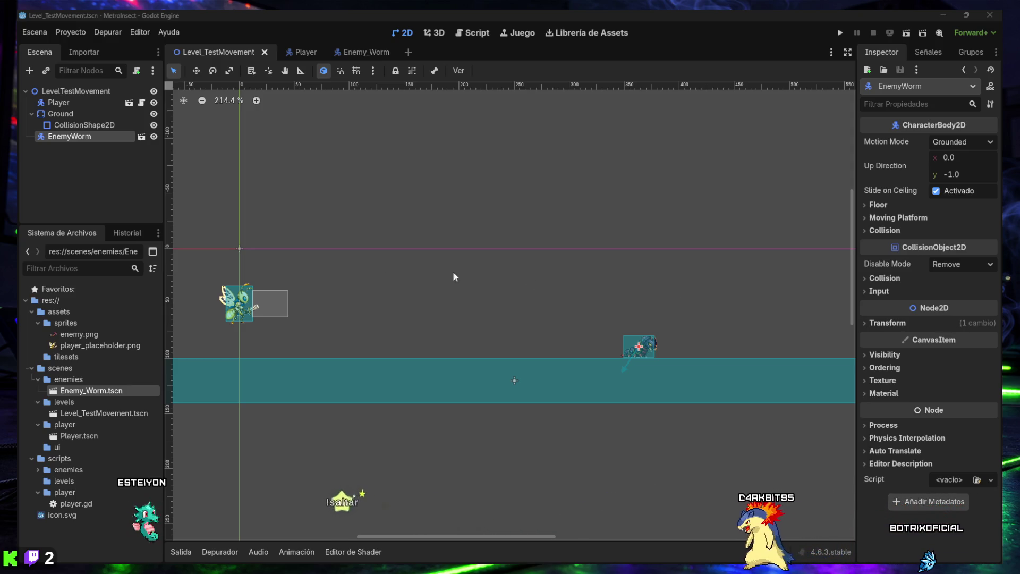
Step: Revisit Enemy_Worm, return to Level_TestMovement, and open the script picker for the EnemyWorm
left_click(140, 137)
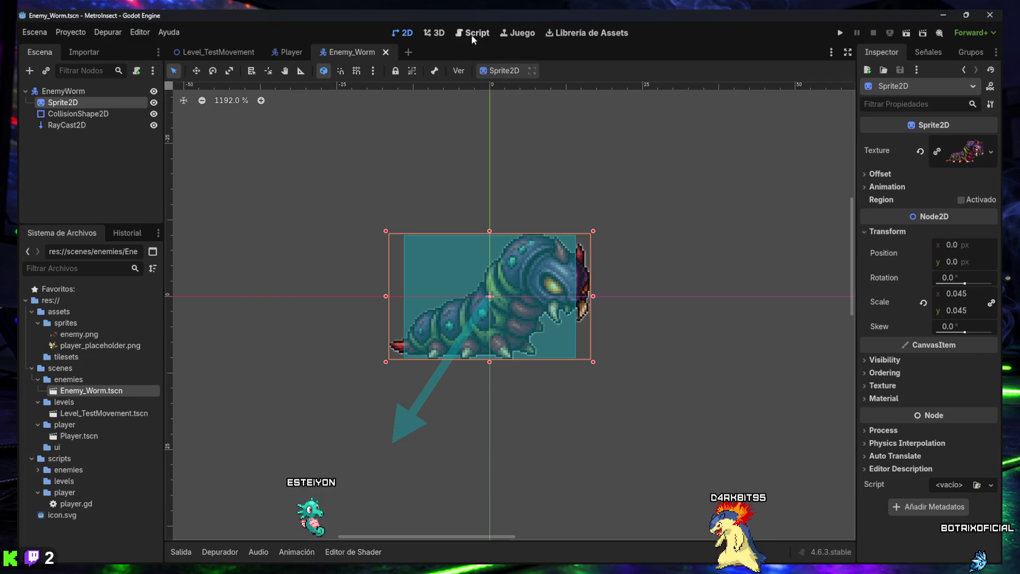
left_click(236, 52)
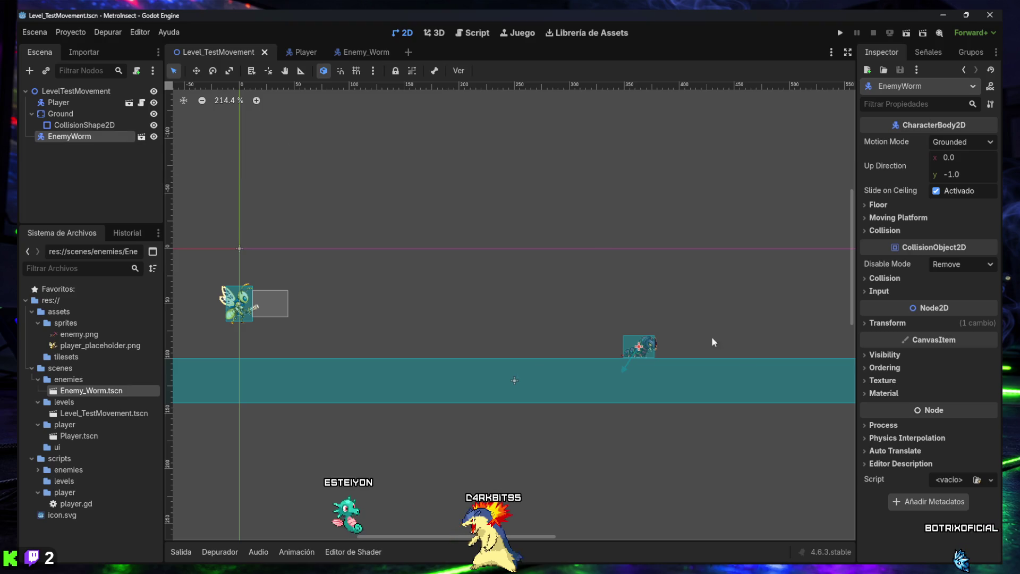
left_click(977, 480)
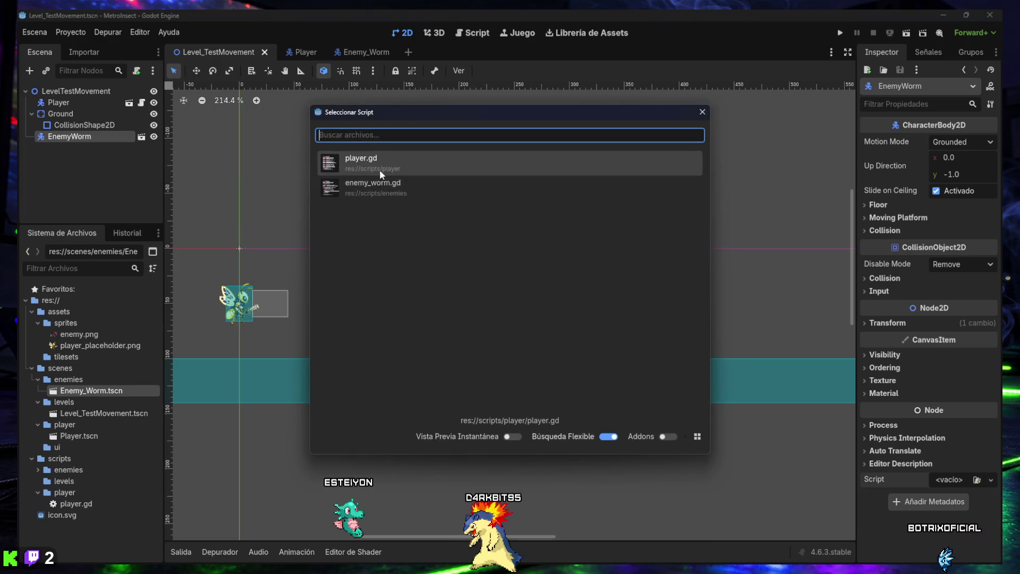
Step: Attach enemy_worm.gd to the level's EnemyWorm, save the level, and launch it
left_click(379, 193)
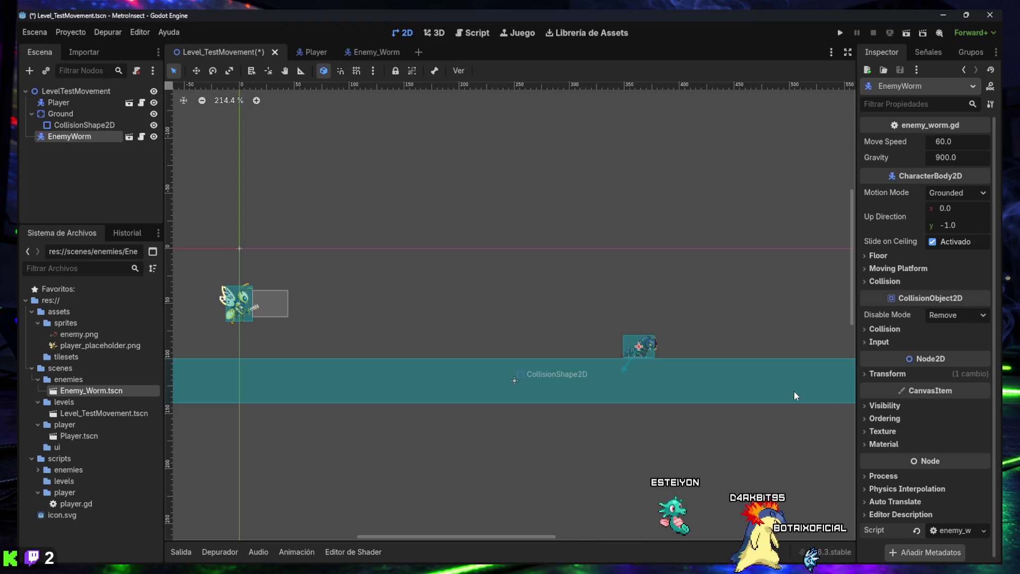
key("ctrl+s")
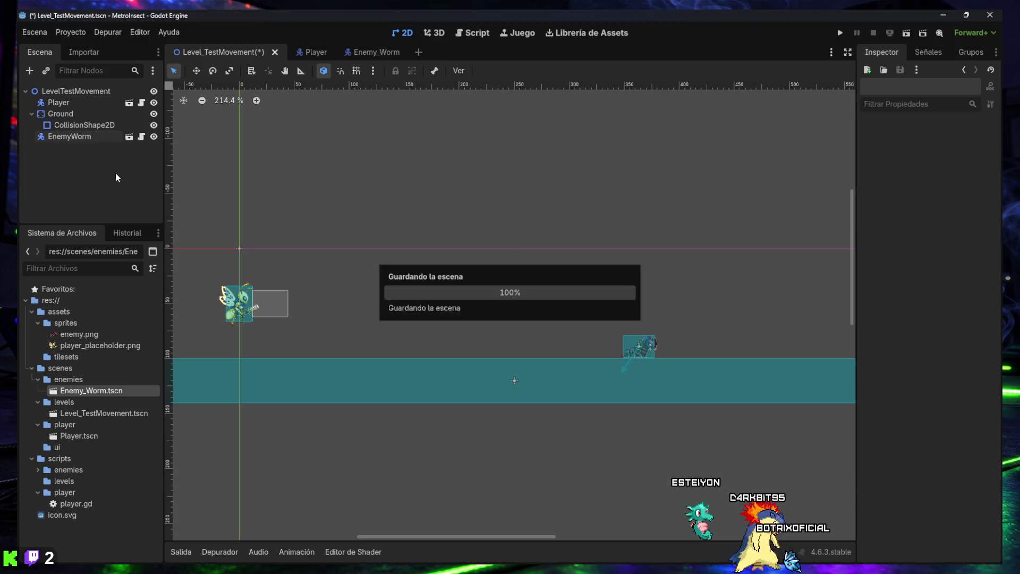
left_click(905, 35)
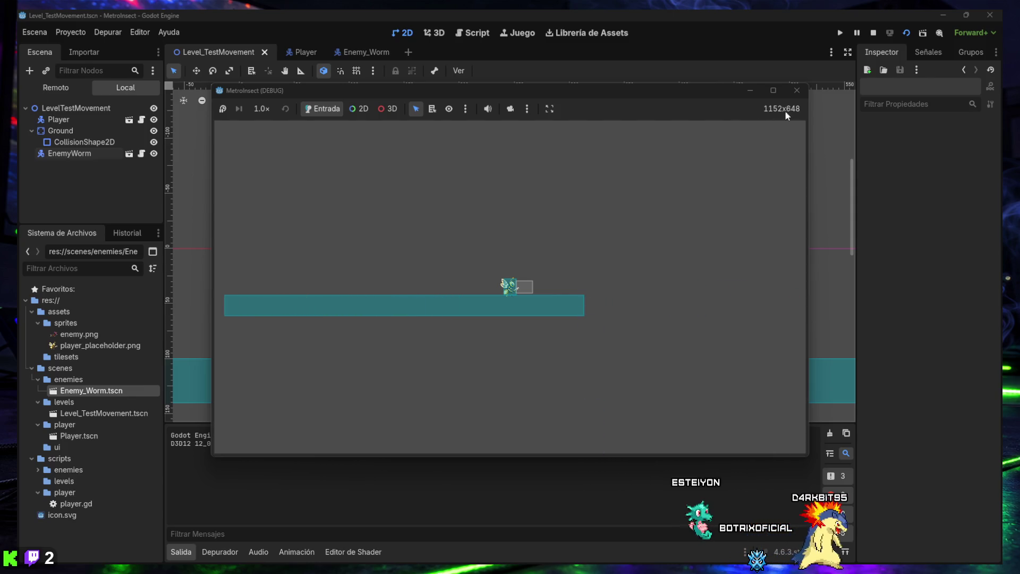
Step: Stop the running MetroInsect test game
left_click(797, 90)
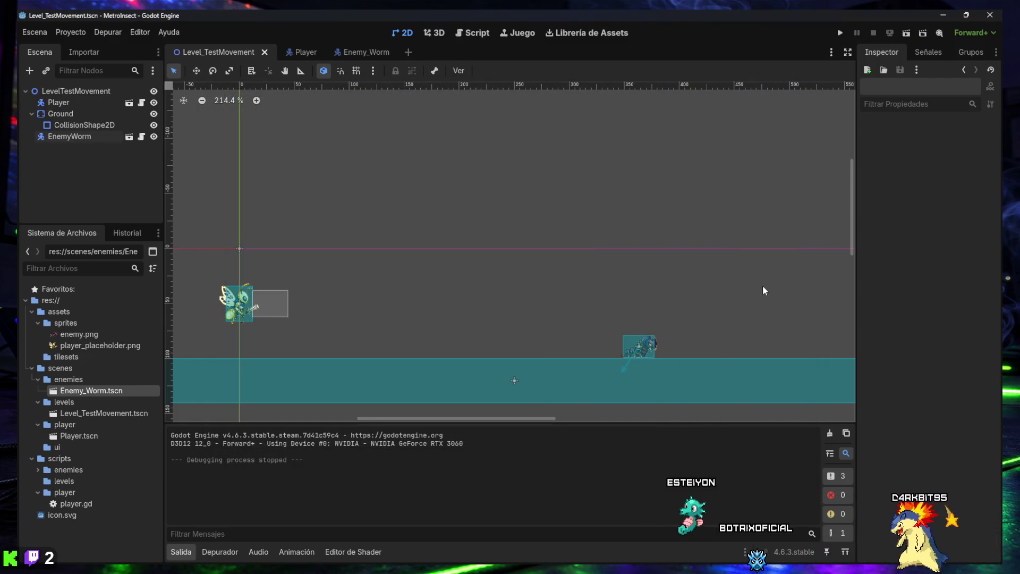
Step: Test enemy_worm.gd without the floor-detector flip minus, then set starting direction to 1 and rerun
left_click(474, 33)
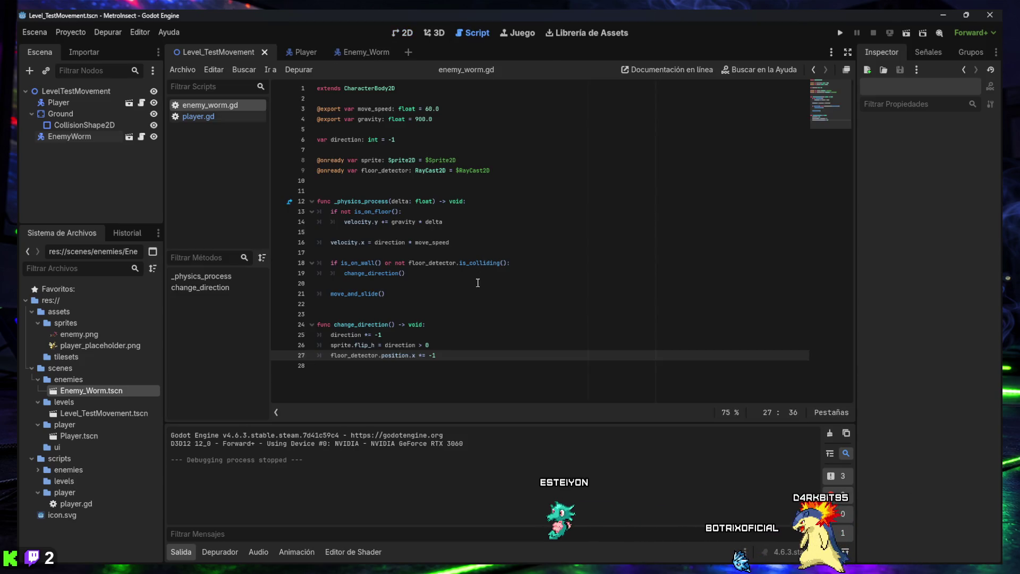
key("BackSpace")
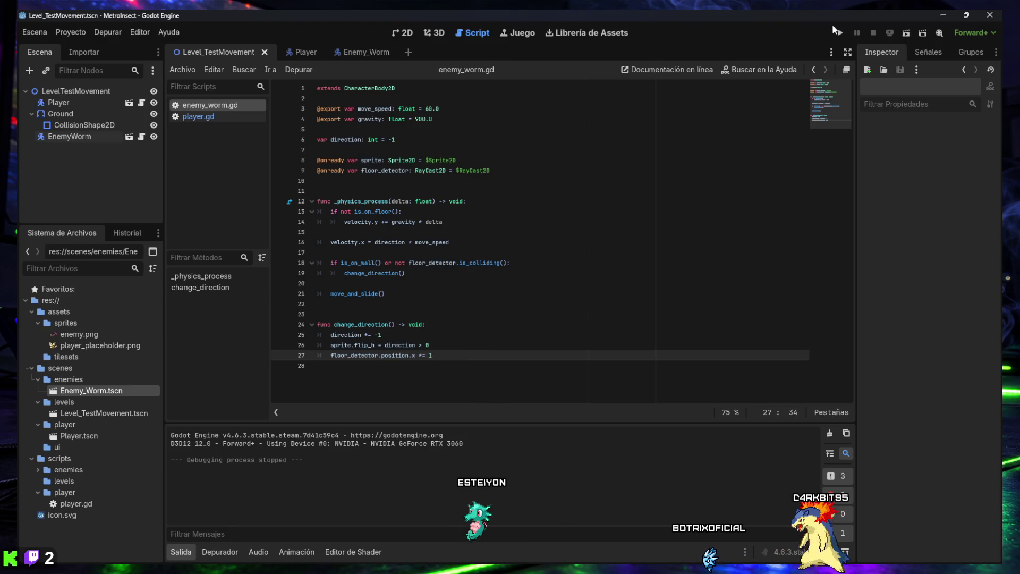
left_click(909, 35)
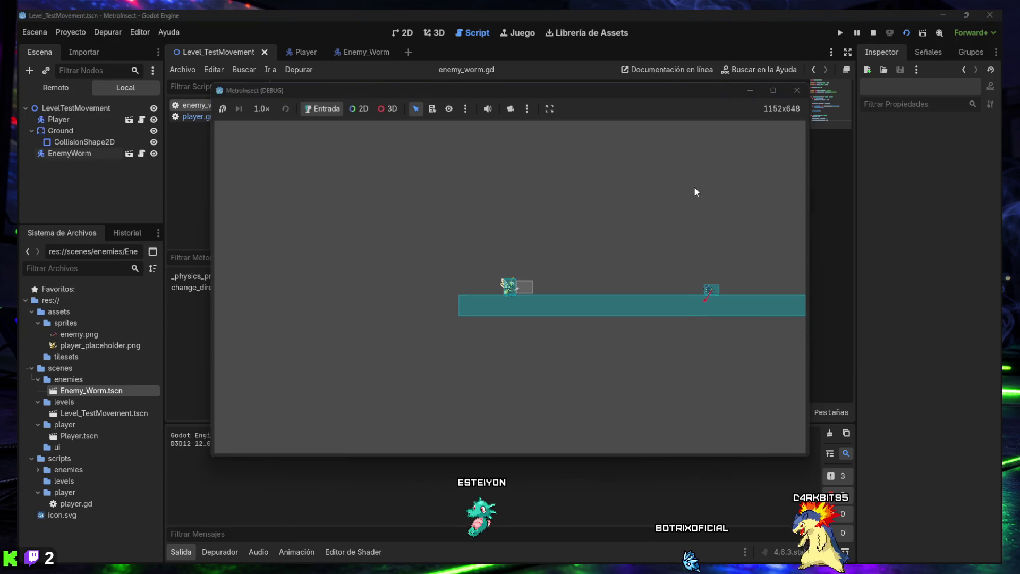
key("Right")
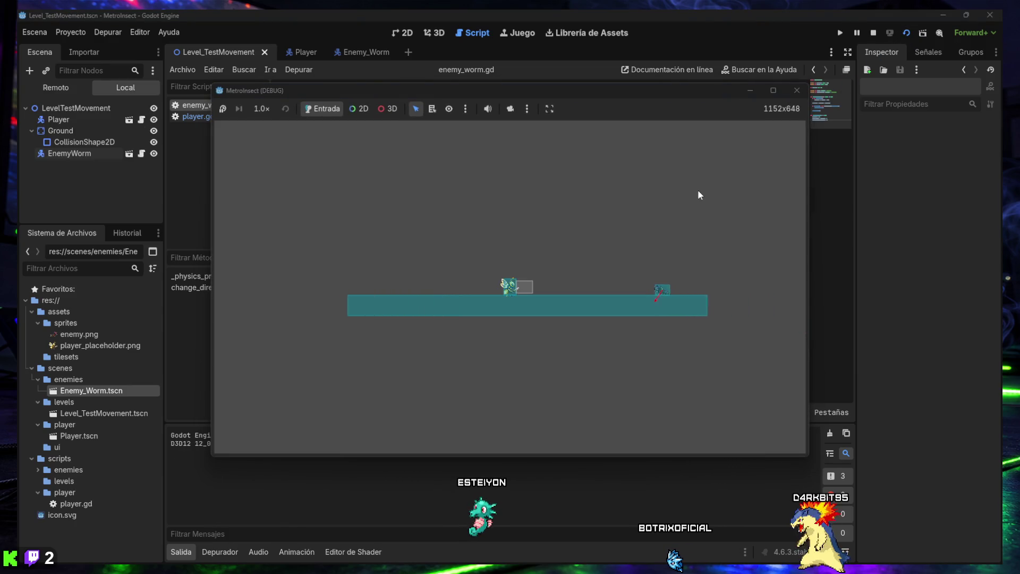
key("Right")
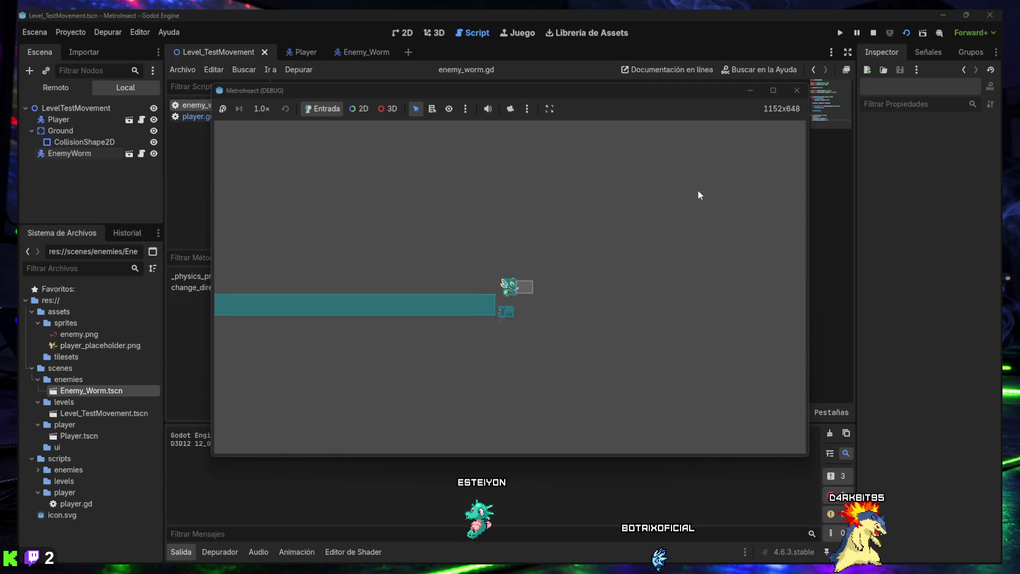
left_click(796, 90)
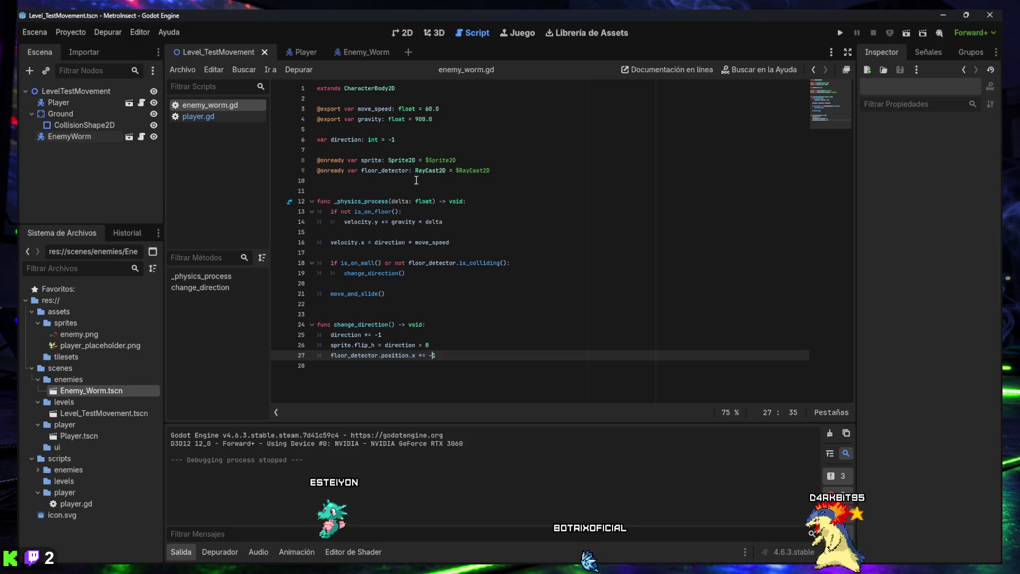
left_click(392, 140)
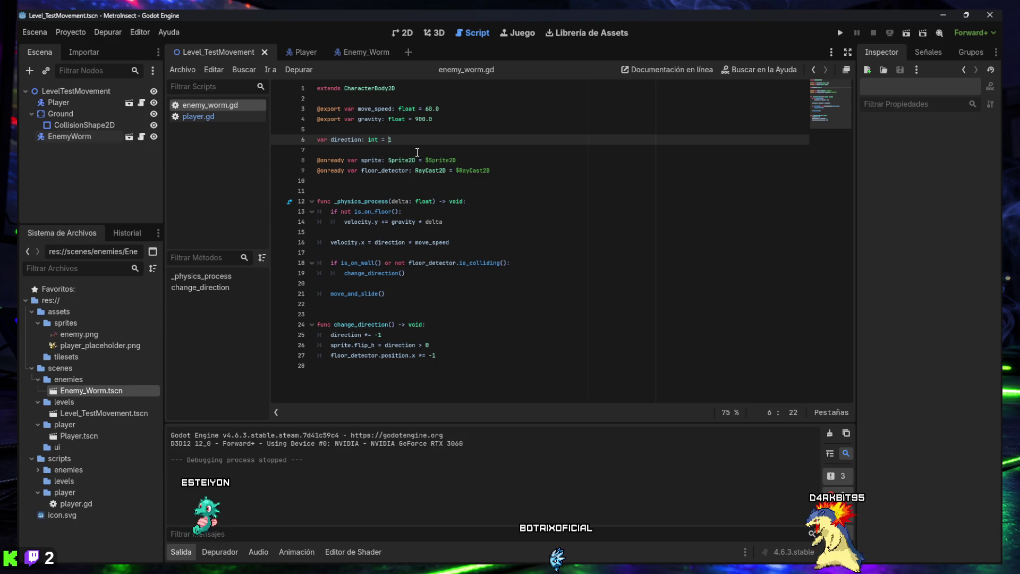
left_click(902, 36)
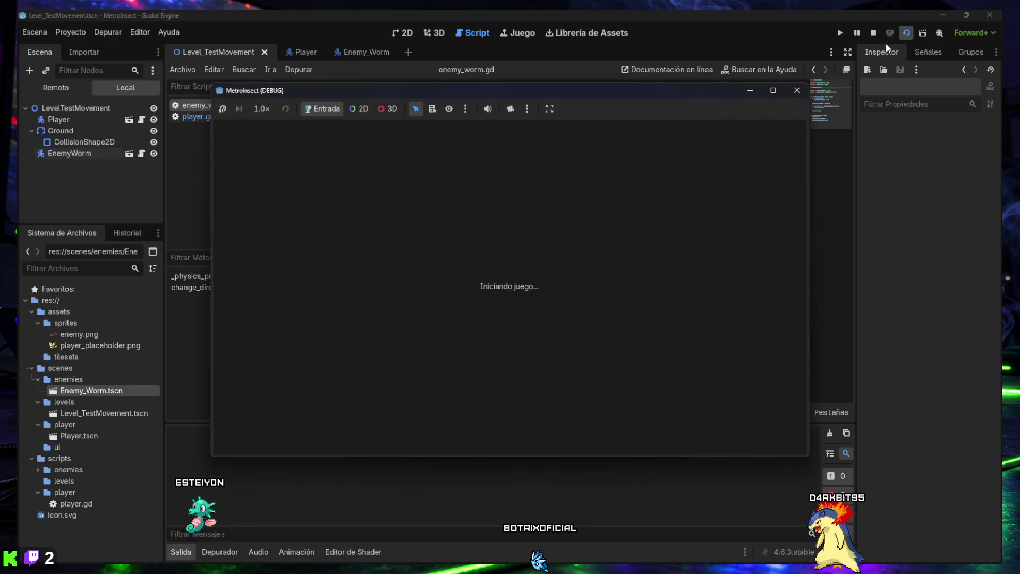
Step: Walk and jump the player right and left around the worm, then stop the game
key("Right")
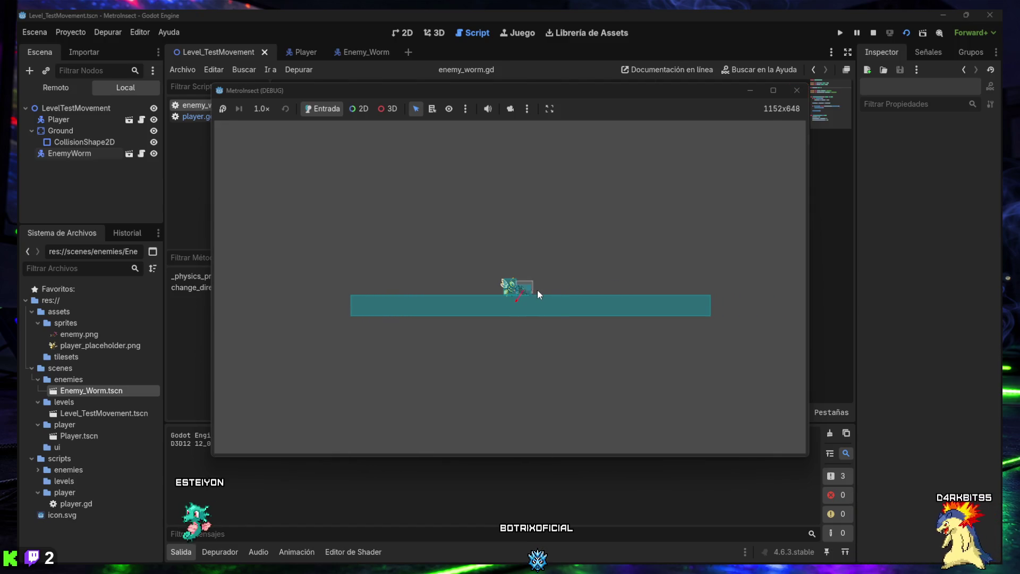
key("Right")
key("Right")
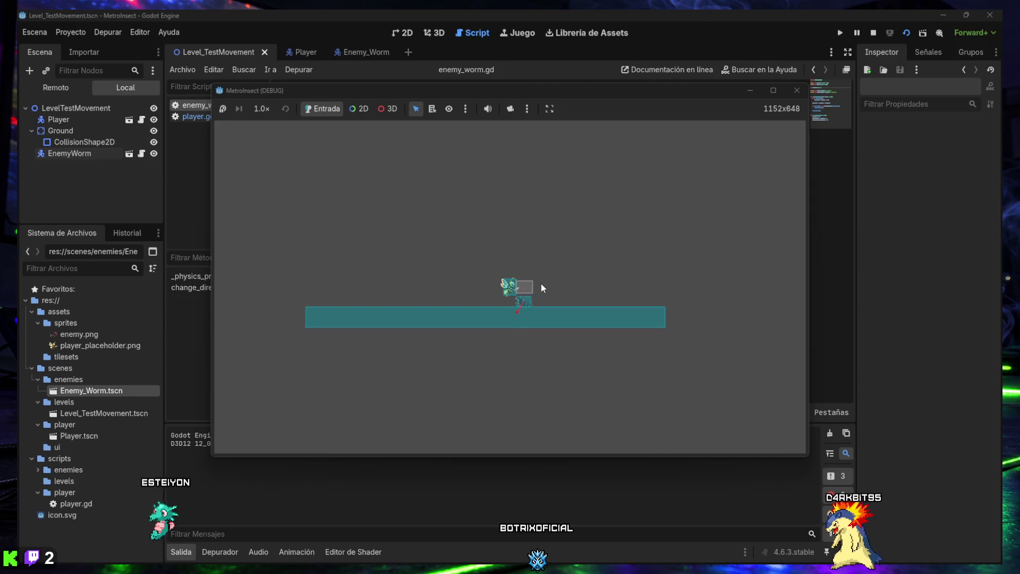
key("Right")
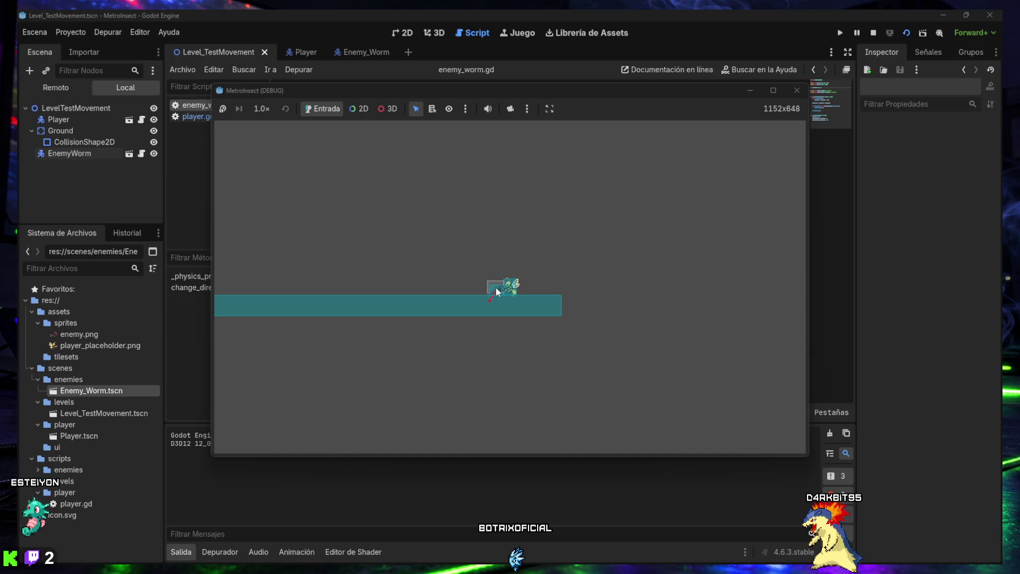
key("space")
key("Right")
key("Left")
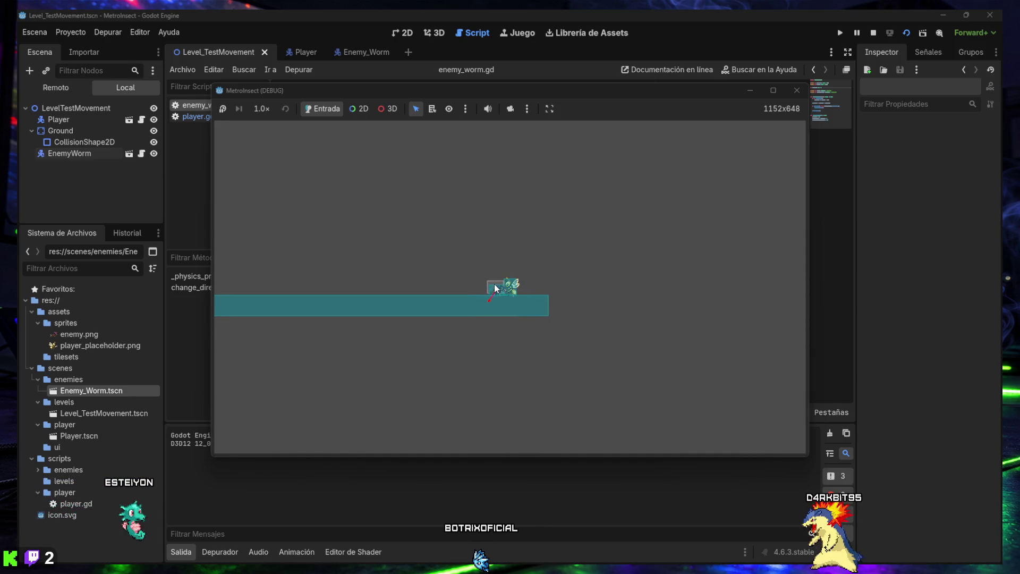
key("space")
key("Right")
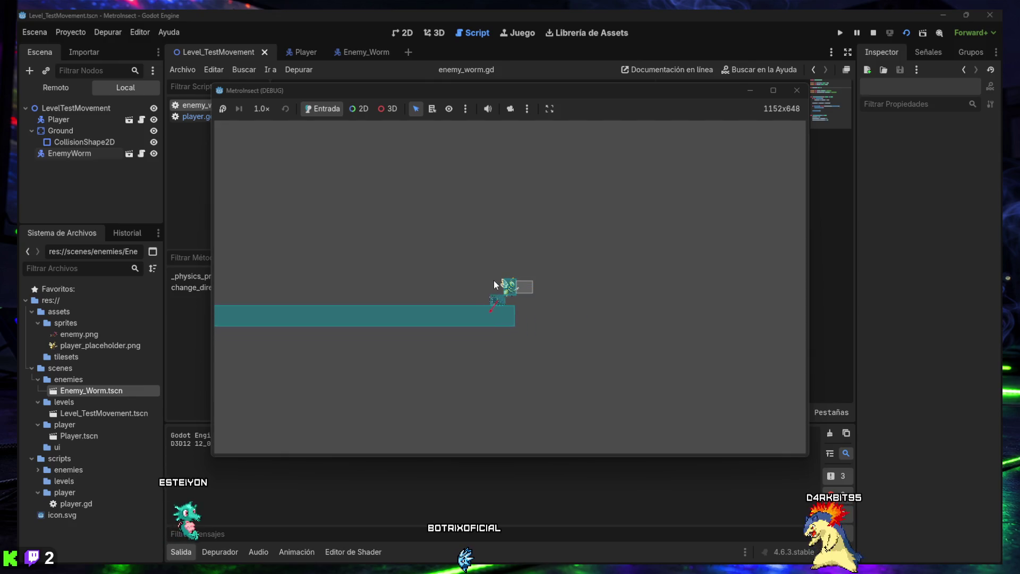
left_click(798, 92)
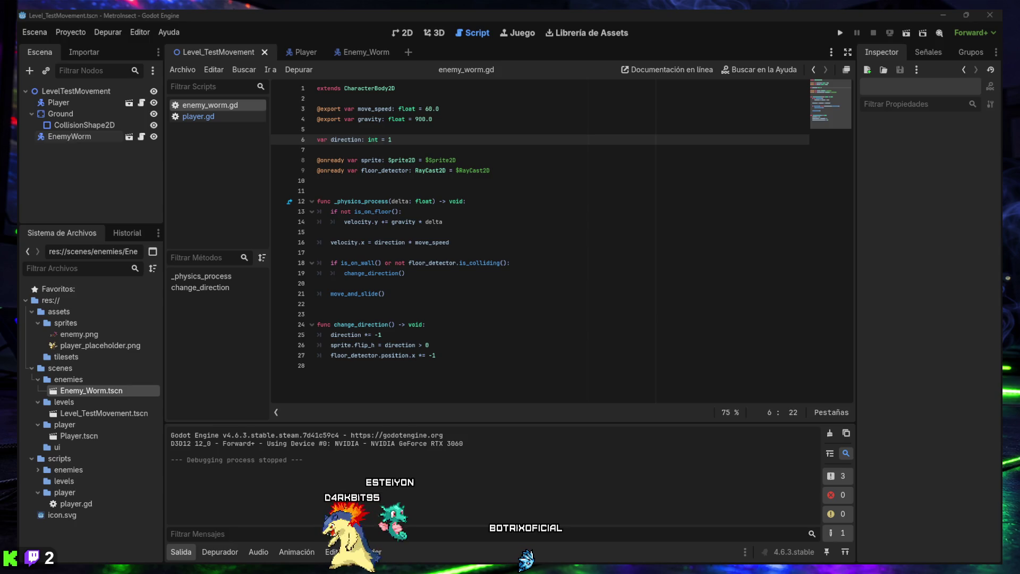
Step: Replace enemy_worm.gd with the updated 32-line script, then select the RayCast2D floor detector
left_click(361, 53)
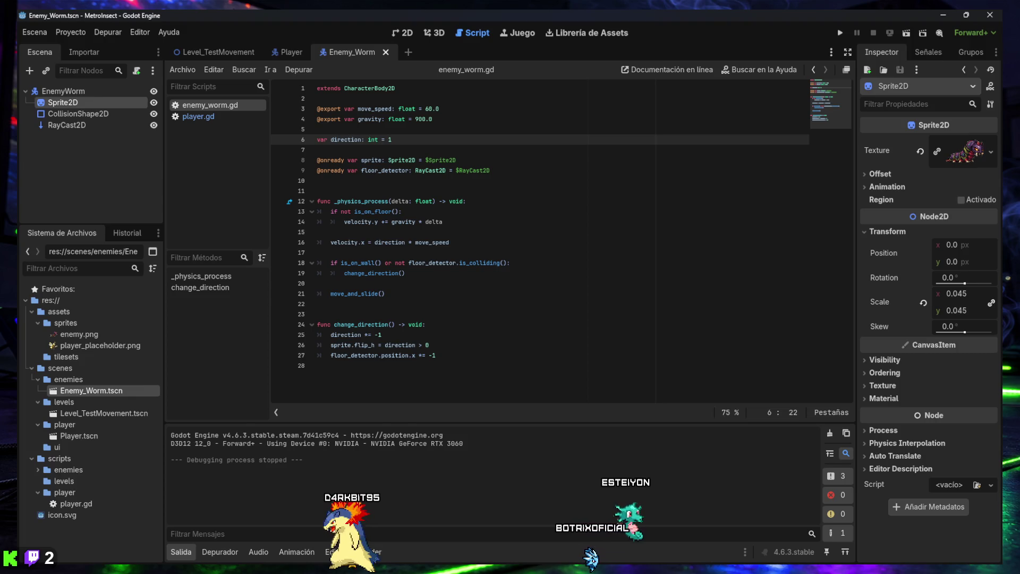
mouse_move(450, 367)
left_mouse_down()
mouse_move(345, 85)
mouse_move(372, 325)
mouse_move(310, 63)
left_mouse_up()
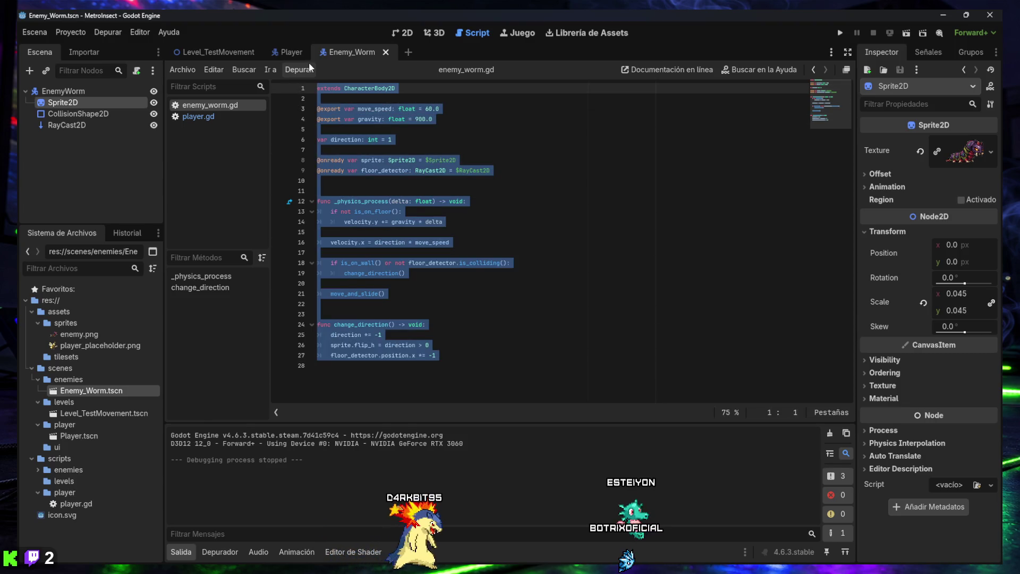
key("ctrl+v")
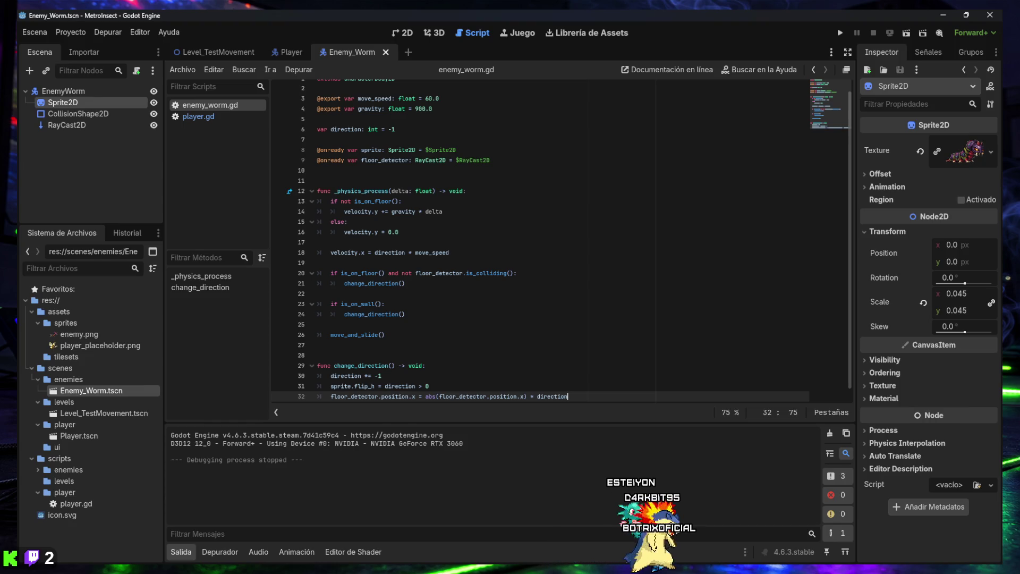
left_click(76, 126)
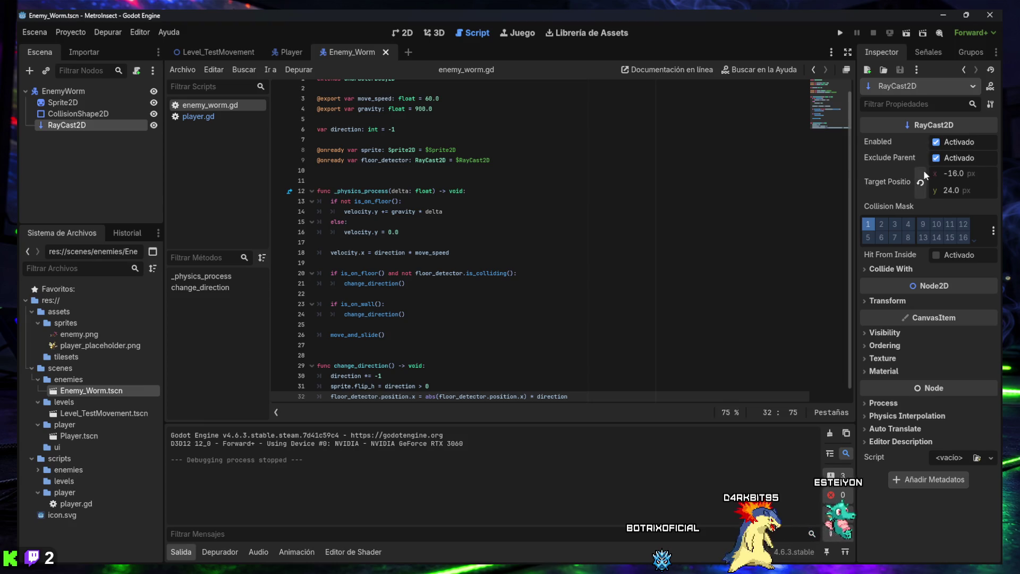
Step: Expand the RayCast2D's Transform properties and view the Enemy_Worm scene in 2D
mouse_move(915, 160)
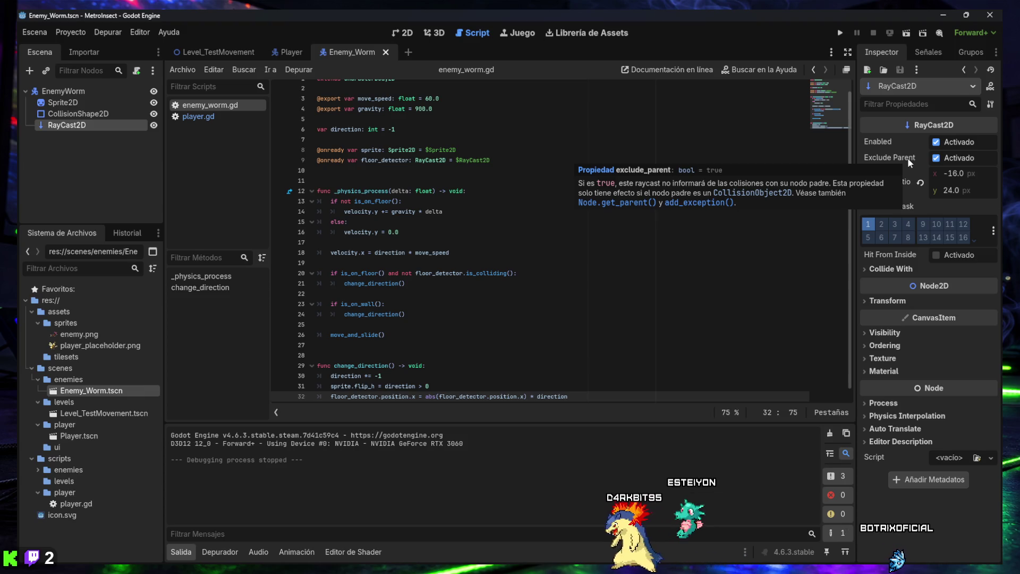
left_click(888, 300)
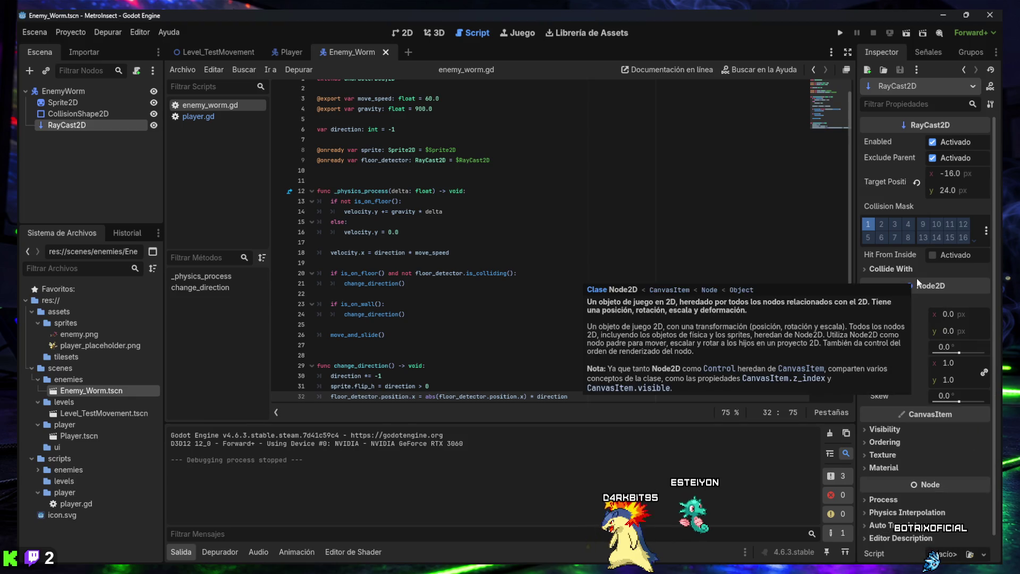
left_click(401, 31)
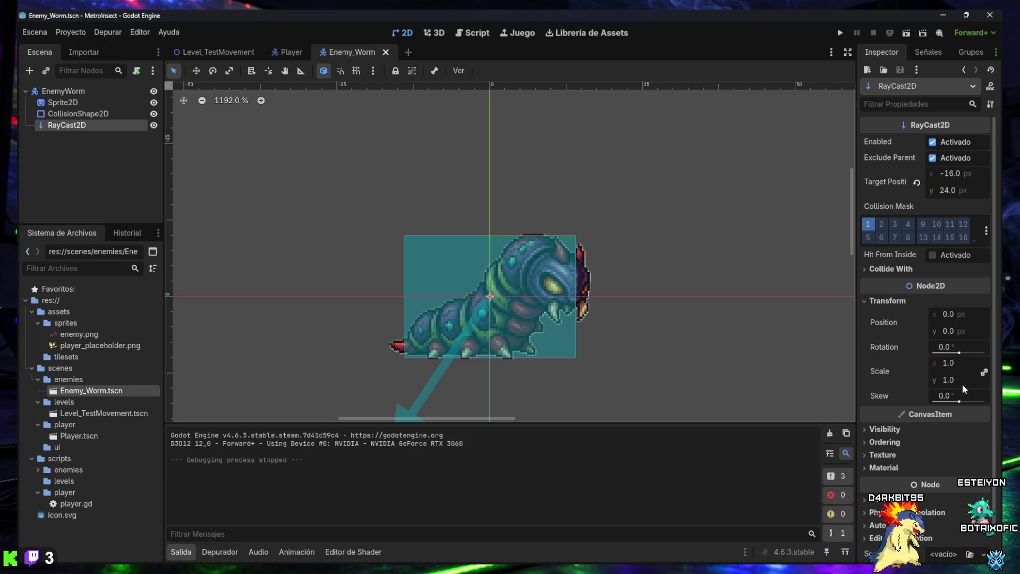
Step: Move the floor-detector ray to position x -14
left_click(949, 317)
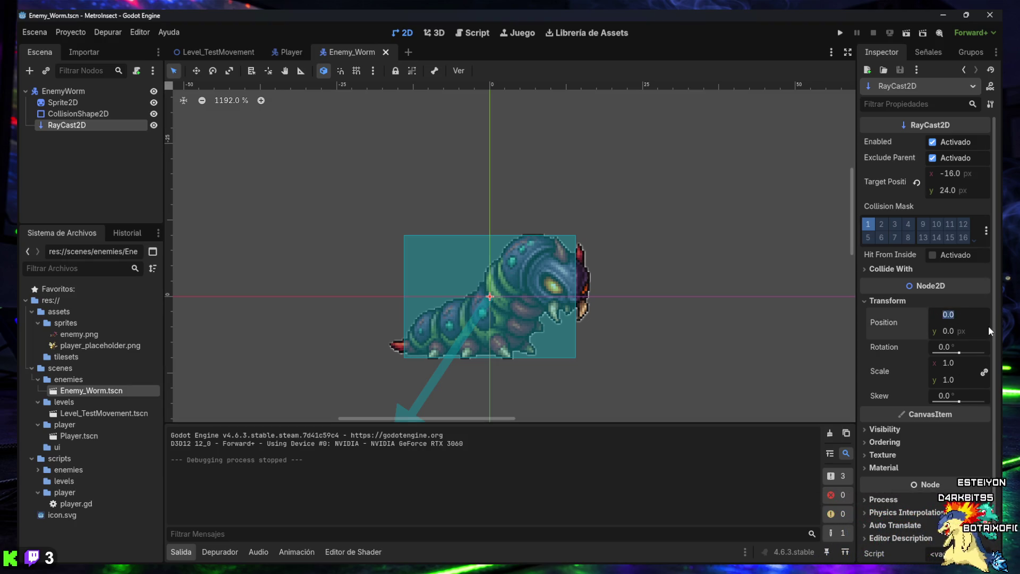
type("-14")
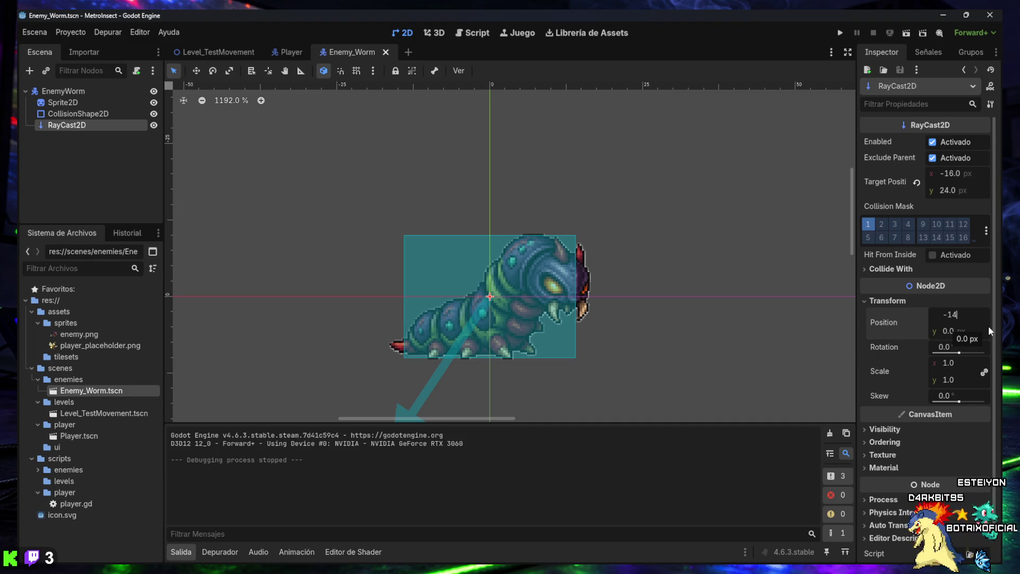
key("Return")
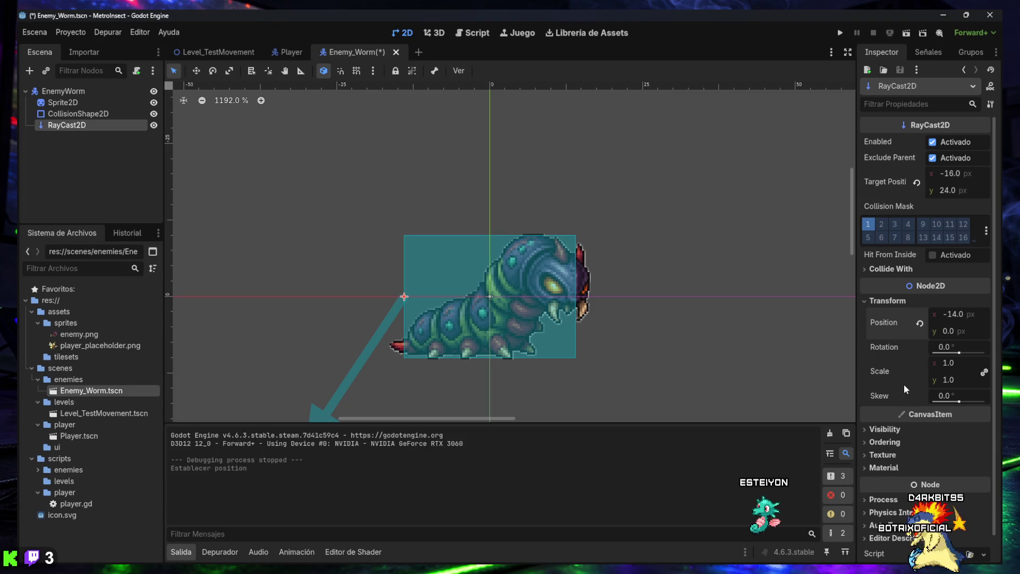
scroll(902, 388, "down", 1)
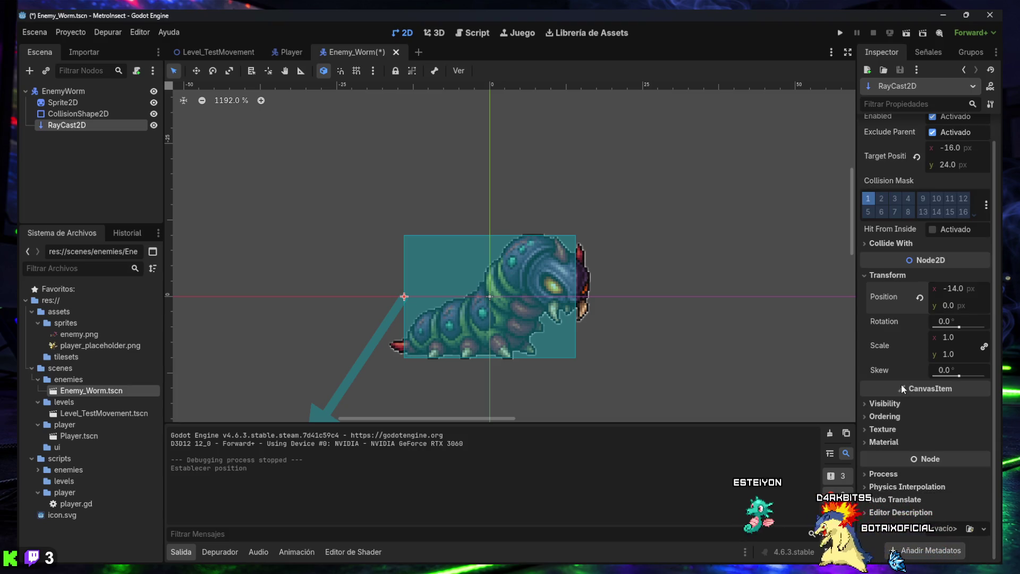
scroll(880, 299, "up", 1)
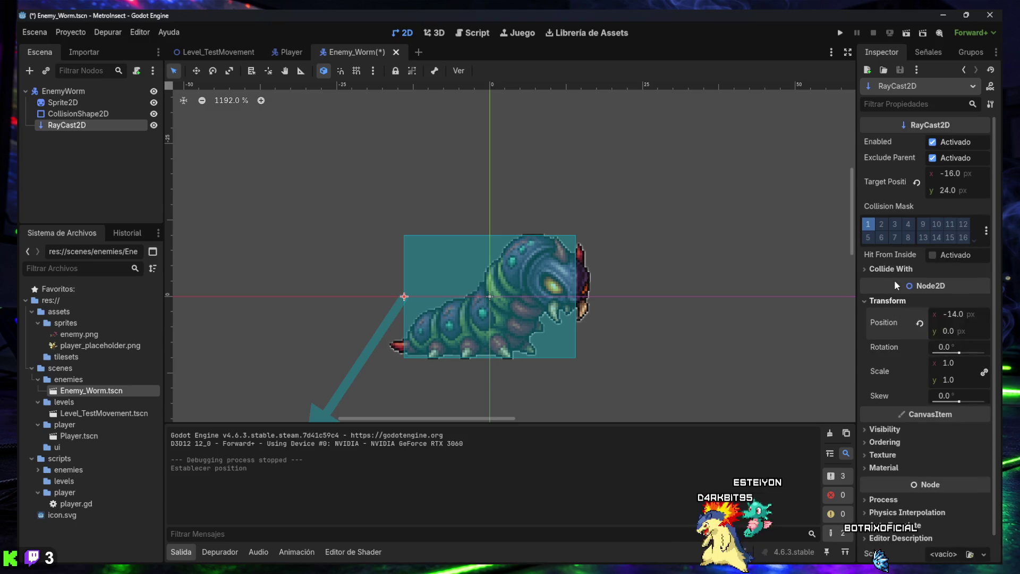
Step: Set the ray's target position to (0, 28) and save the worm scene
left_click(949, 177)
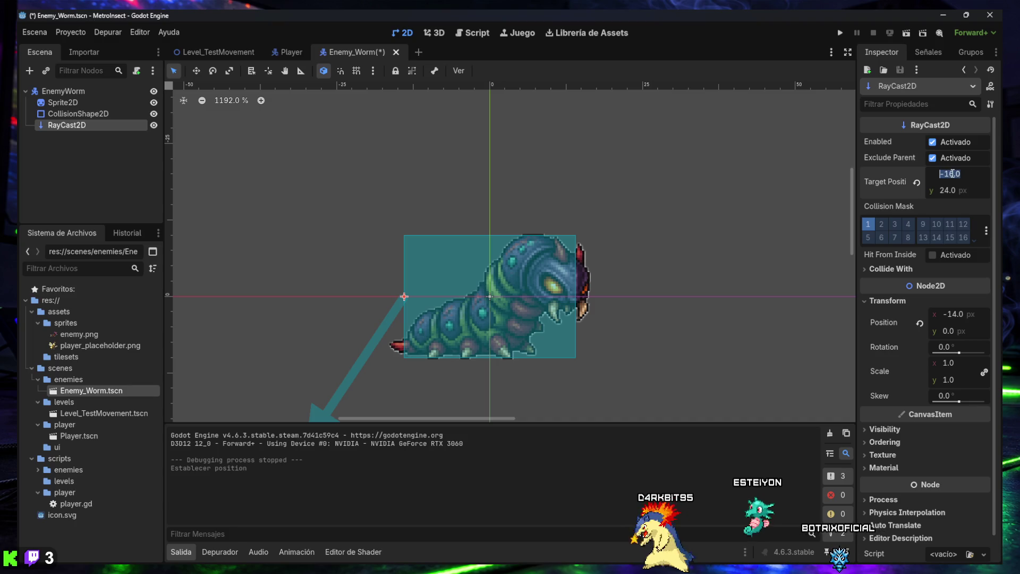
type("0")
key("Tab")
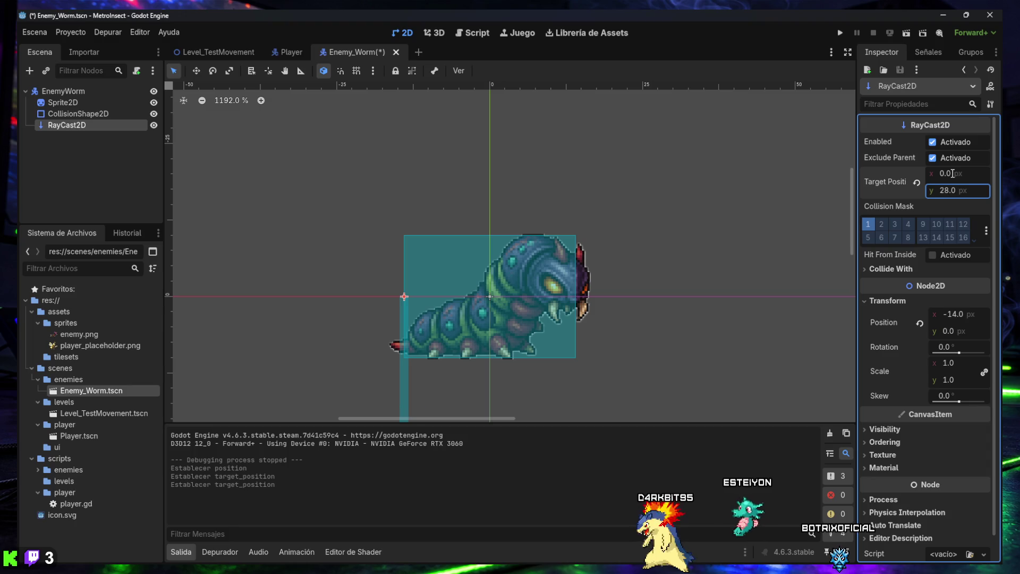
scroll(518, 363, "down", 1)
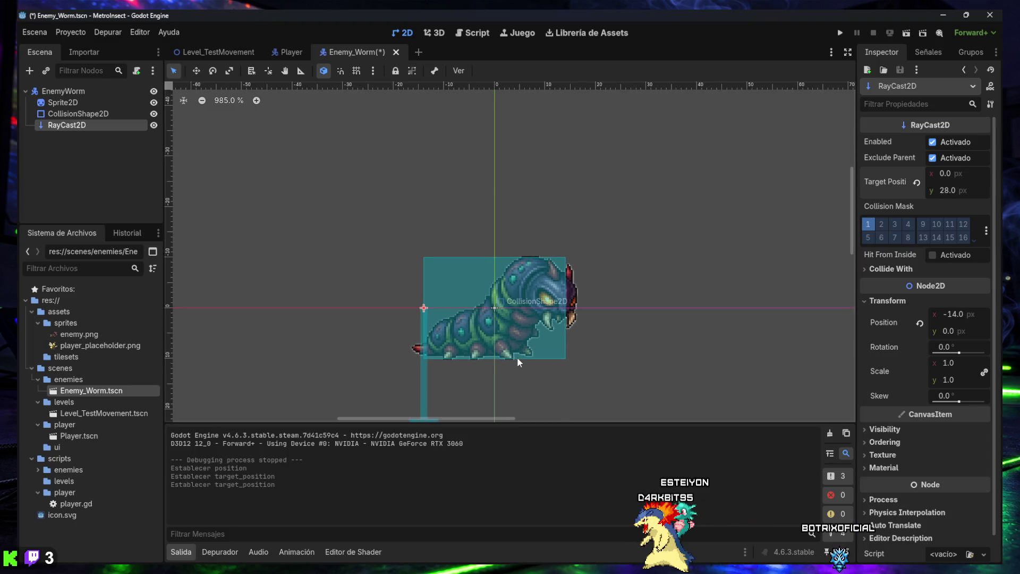
scroll(518, 363, "down", 2)
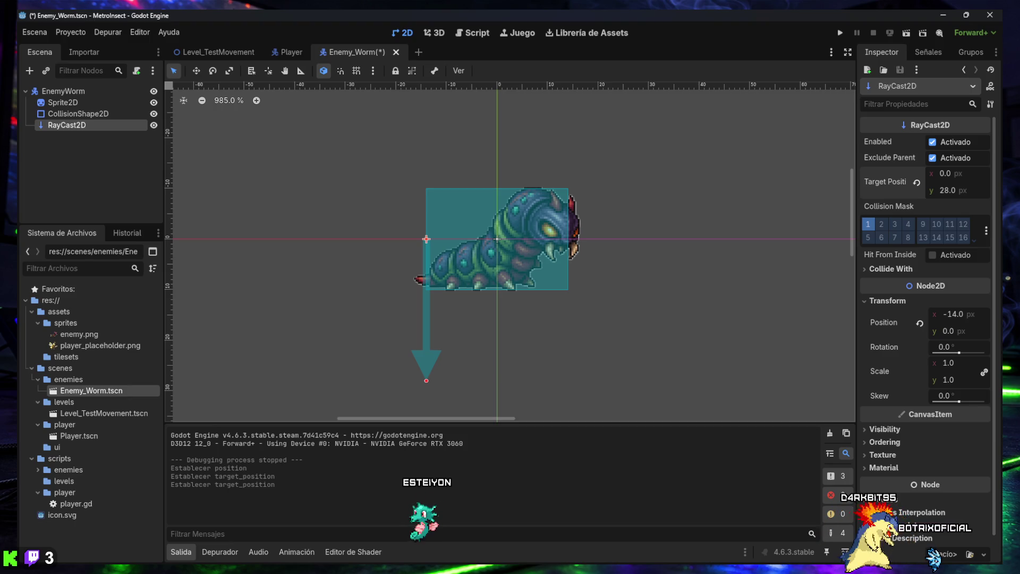
left_click(265, 228)
key("ctrl+s")
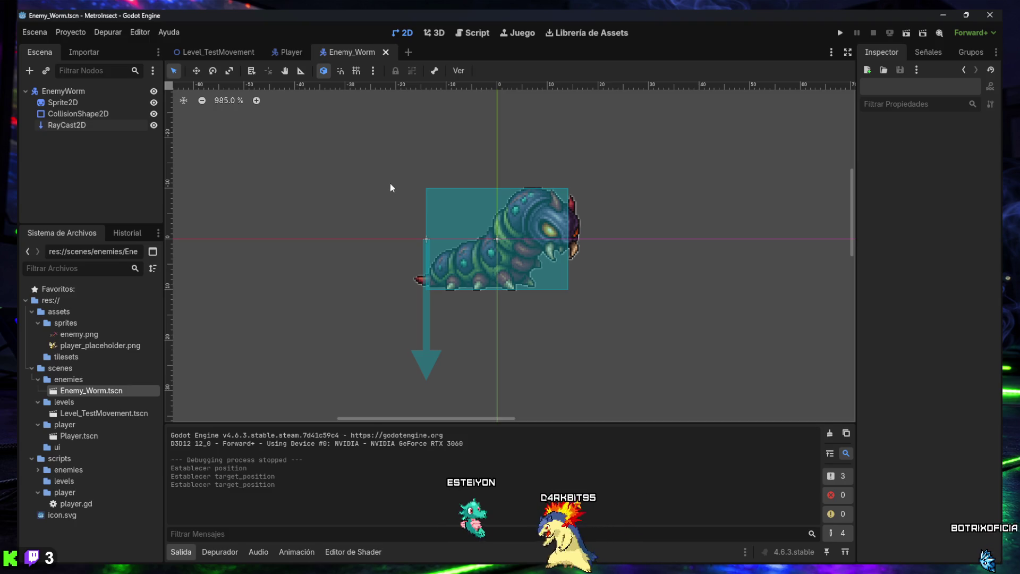
Step: In Level_TestMovement, move the EnemyWorm onto the ground at (359, 89), then save and run the level
left_click(222, 53)
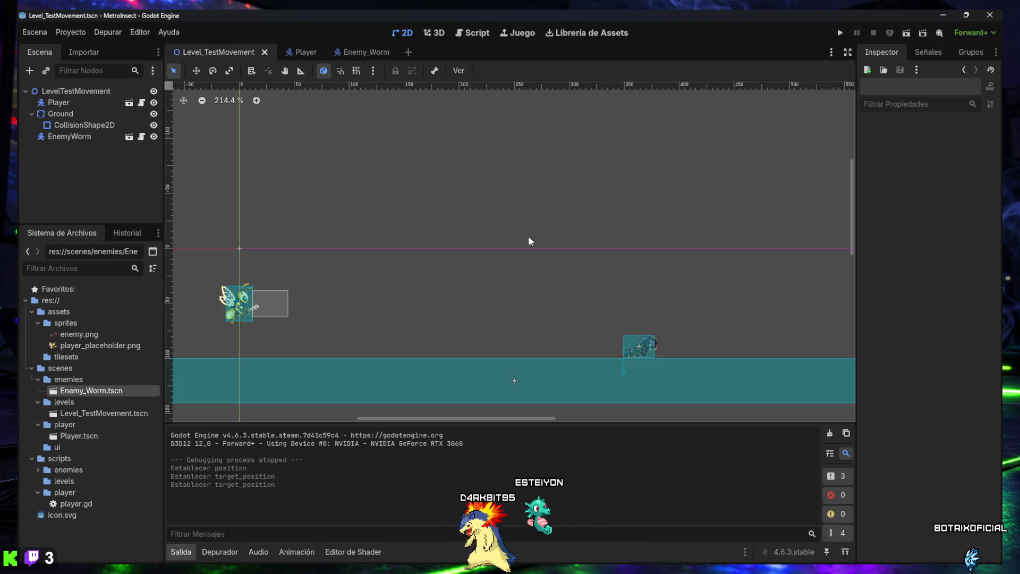
left_click_drag(643, 347, 633, 345)
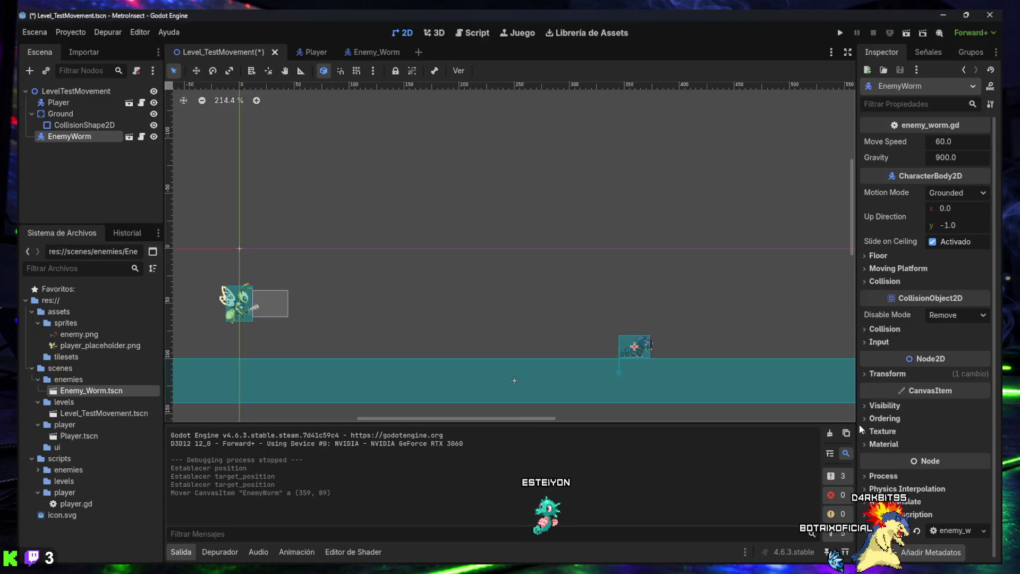
left_click(505, 307)
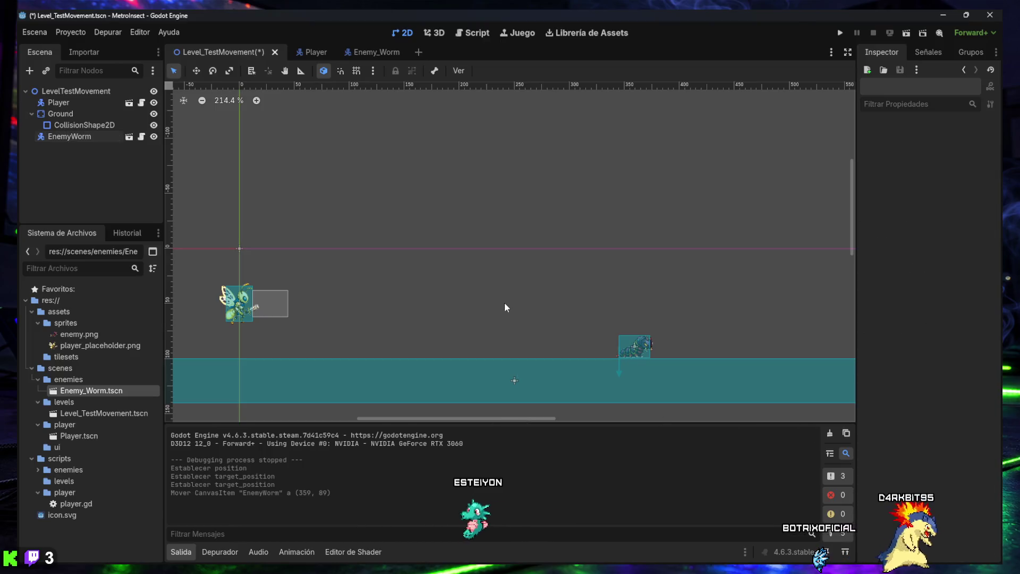
key("F6")
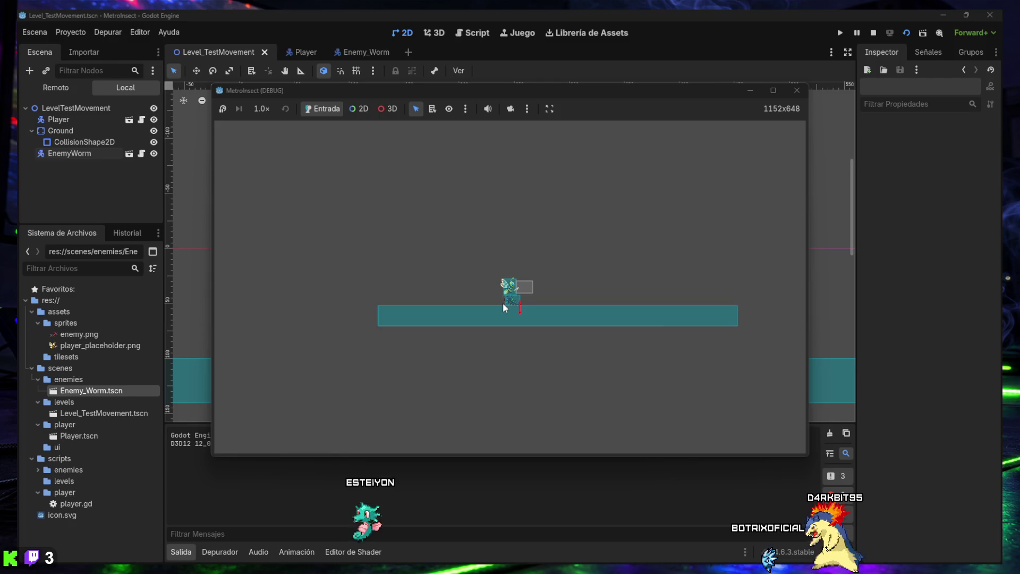
Step: Play-test by jumping and walking the player left toward the patrolling worm, then close the game
key("space")
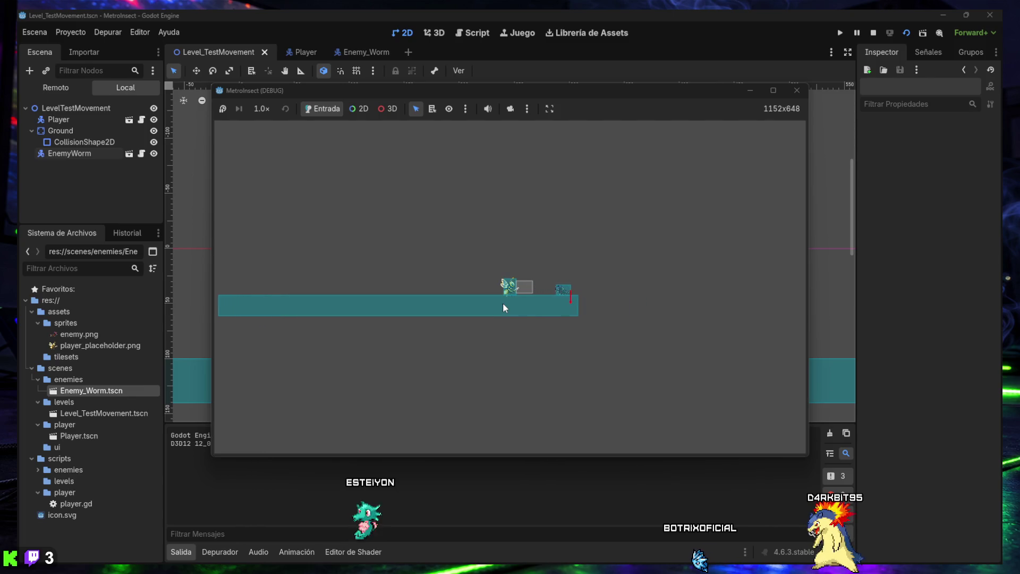
key("space")
key("Right")
key("Left")
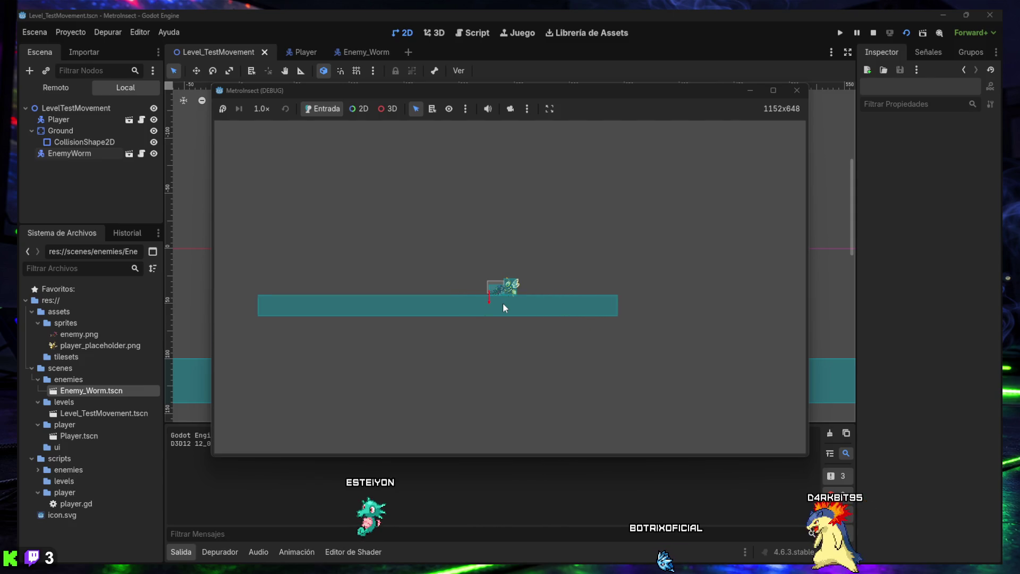
key("Left")
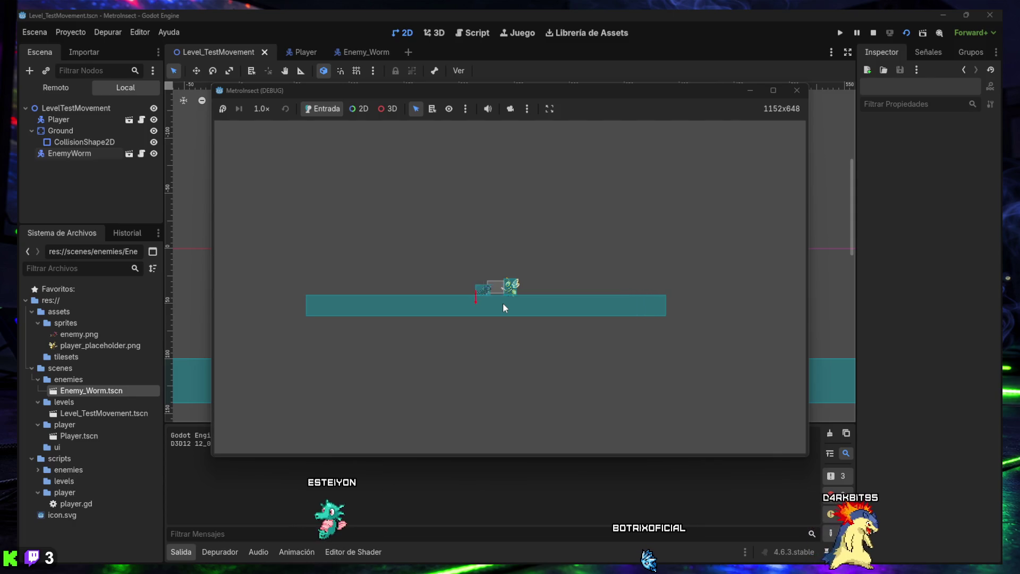
key("Left")
key("Left")
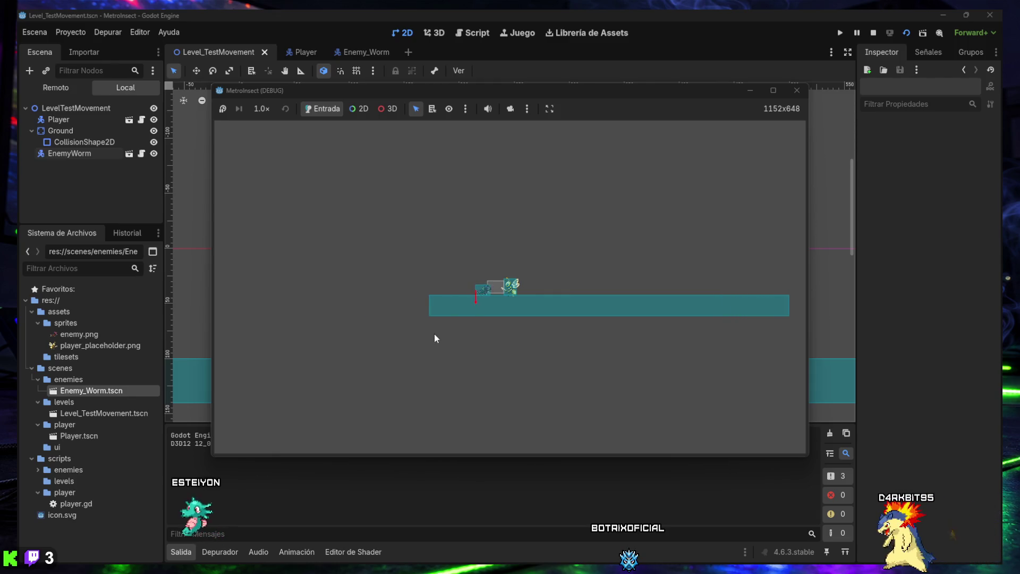
key("Left")
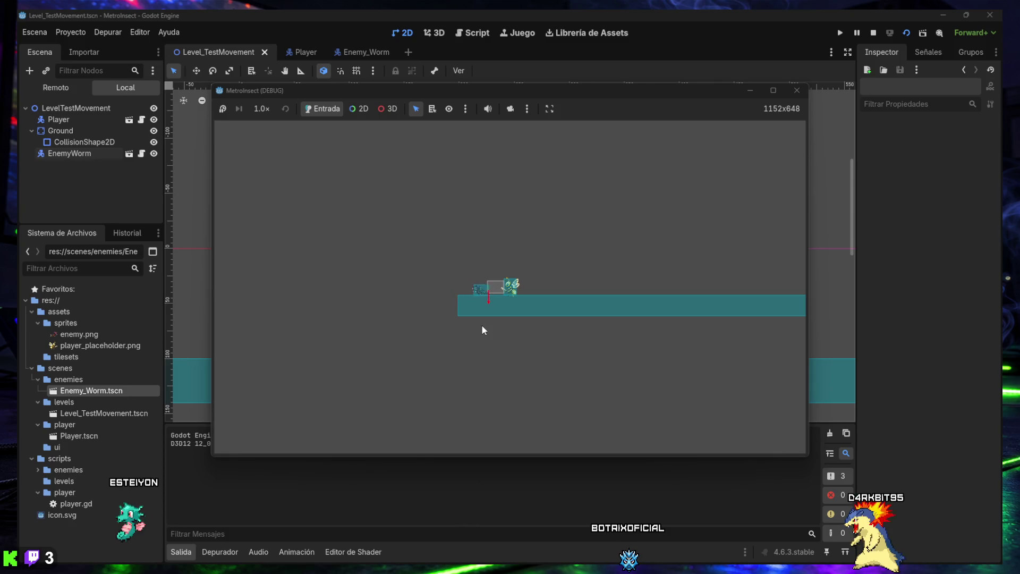
key("space")
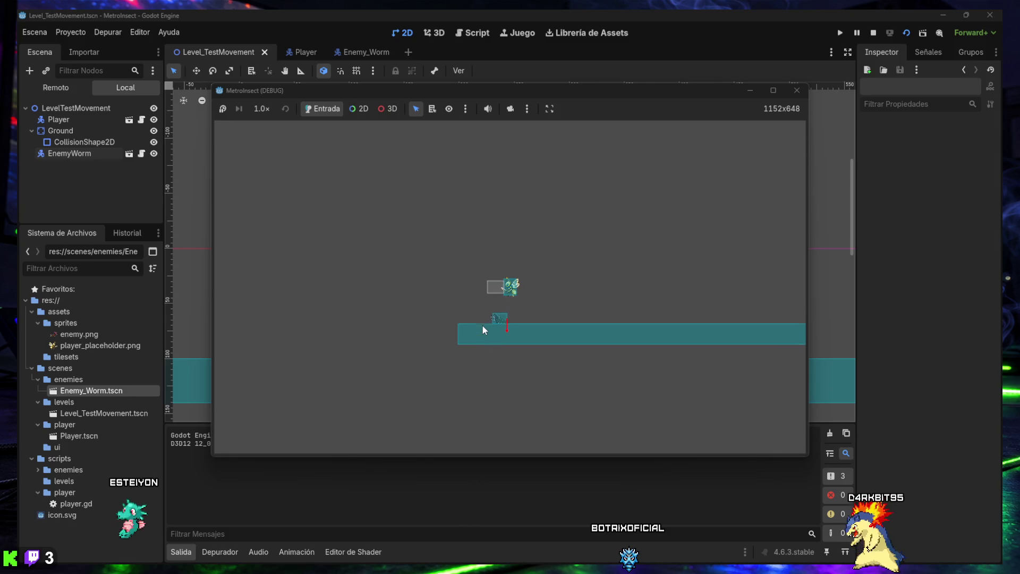
left_click(803, 91)
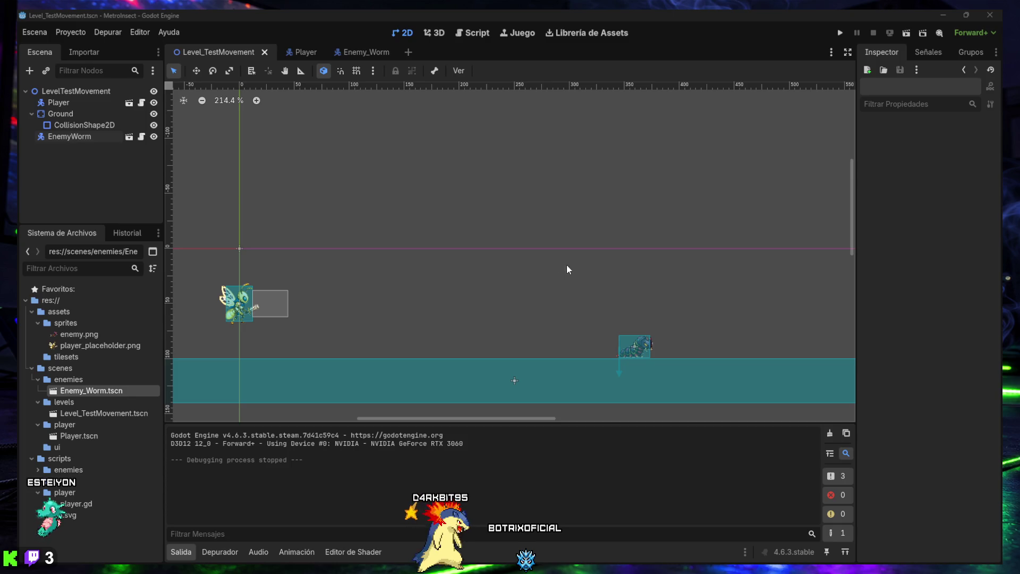
Step: Return to the Level_TestMovement scene in the editor after the test run
left_click(324, 72)
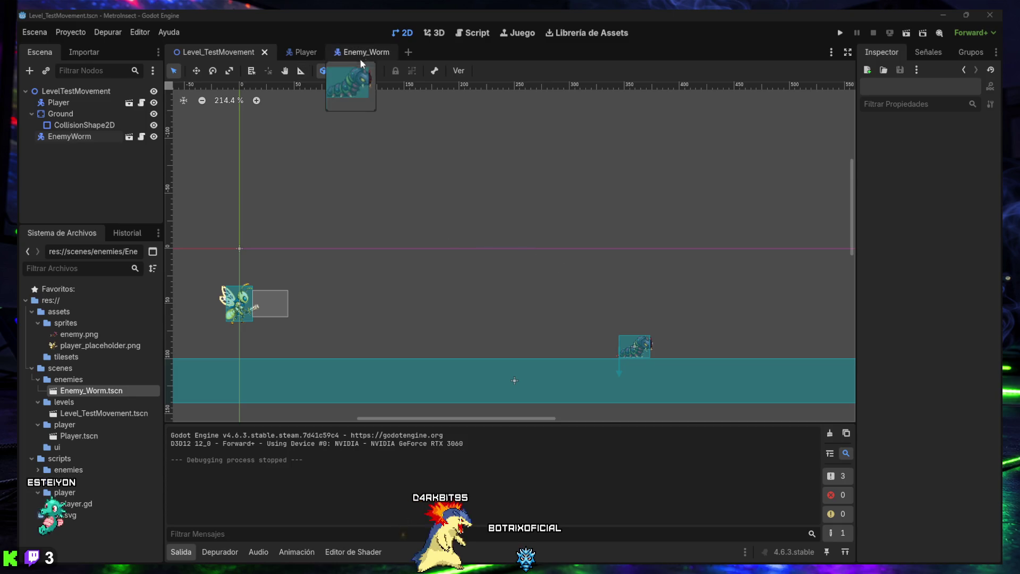
Step: Open Enemy_Worm.tscn from the FileSystem, select the EnemyWorm root, and show its groups
left_click(478, 32)
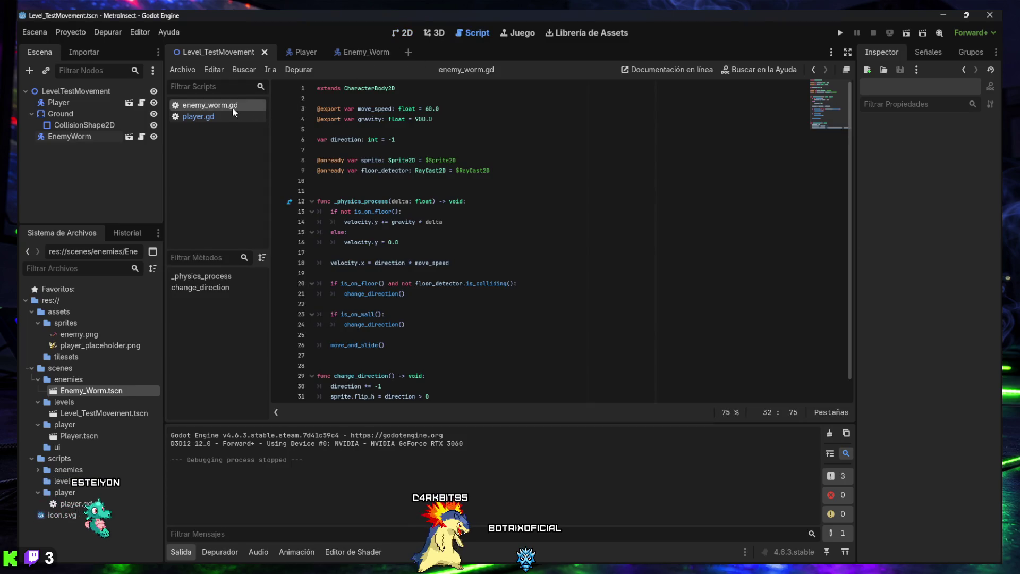
left_click(405, 34)
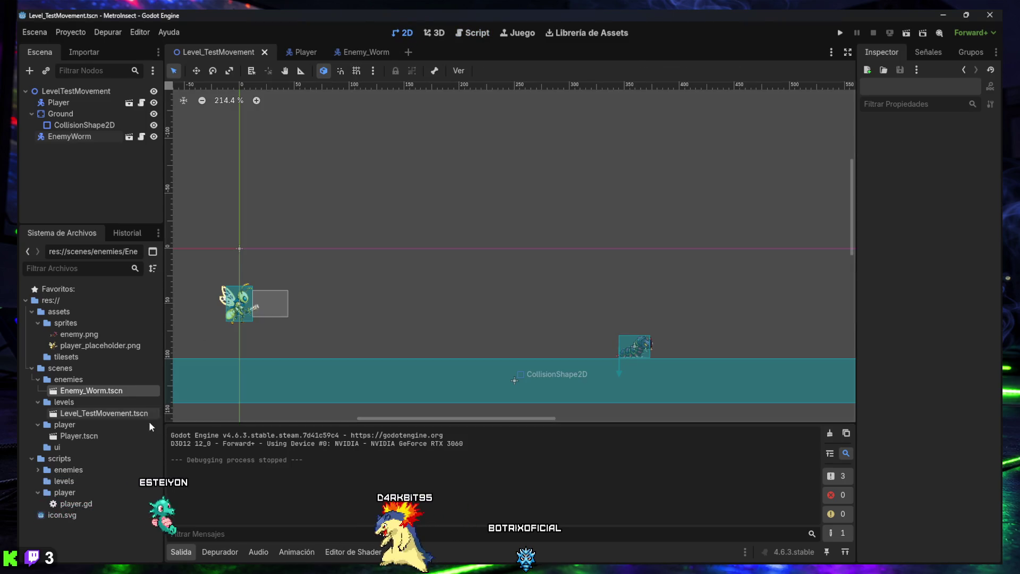
double_click(99, 391)
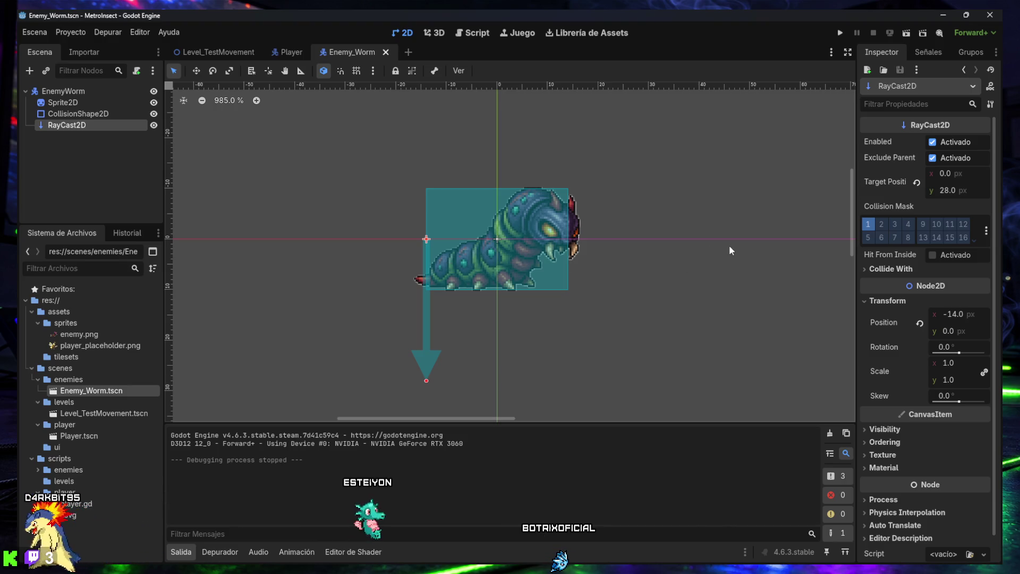
left_click(63, 91)
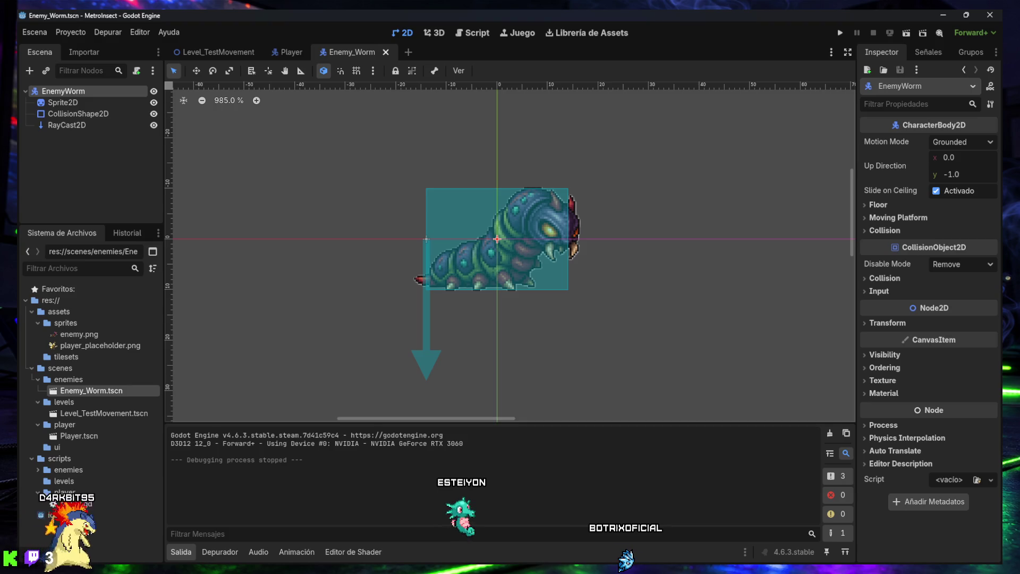
left_click(963, 51)
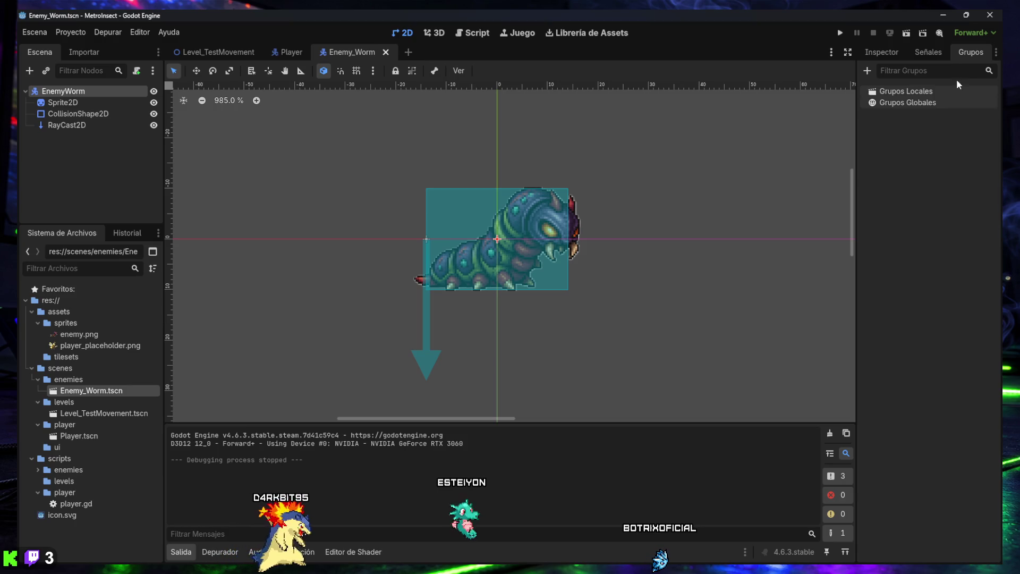
Step: Create a local 'enemy' group on EnemyWorm, then delete it again
left_click(867, 72)
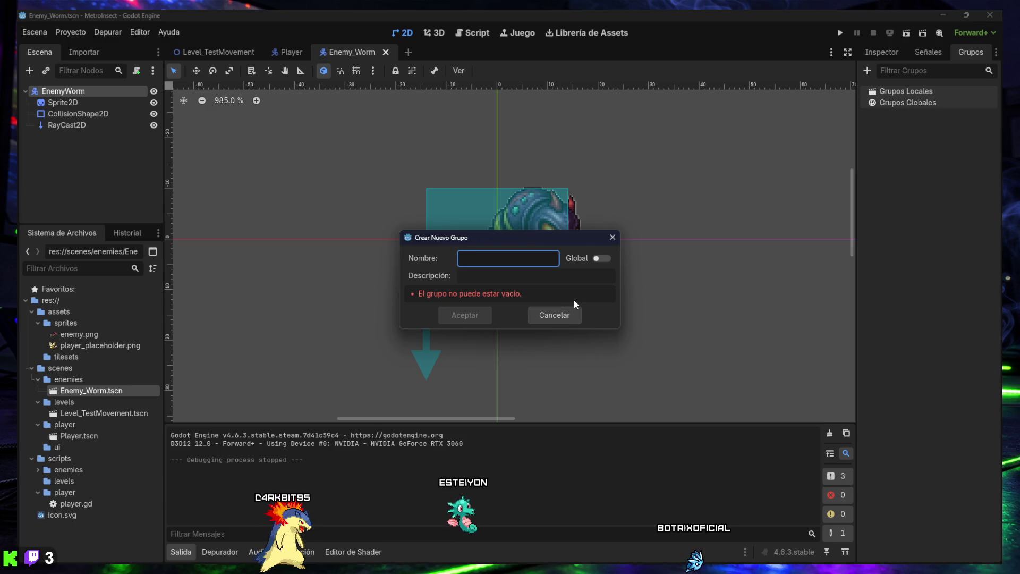
type("enemy")
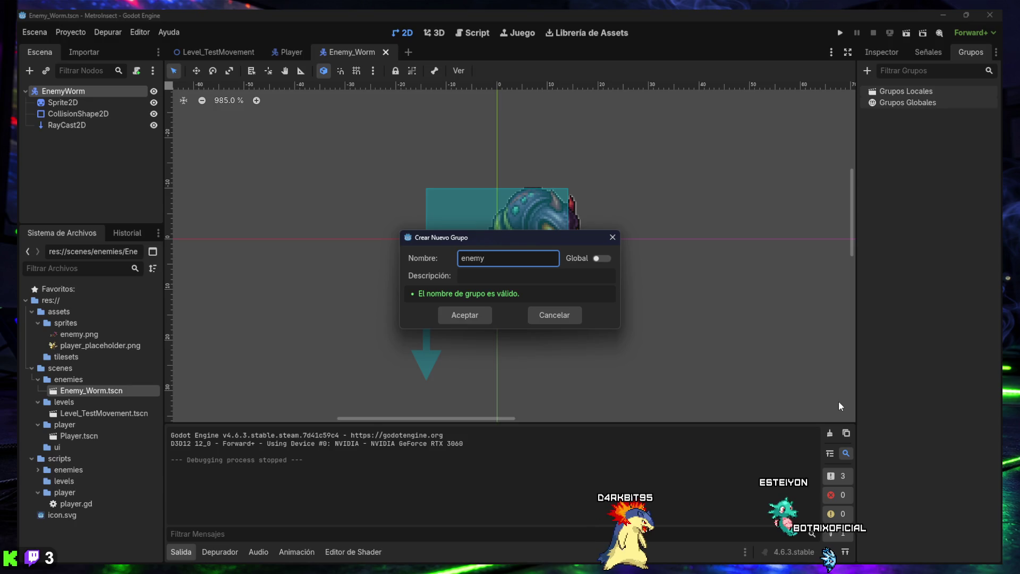
left_click(474, 317)
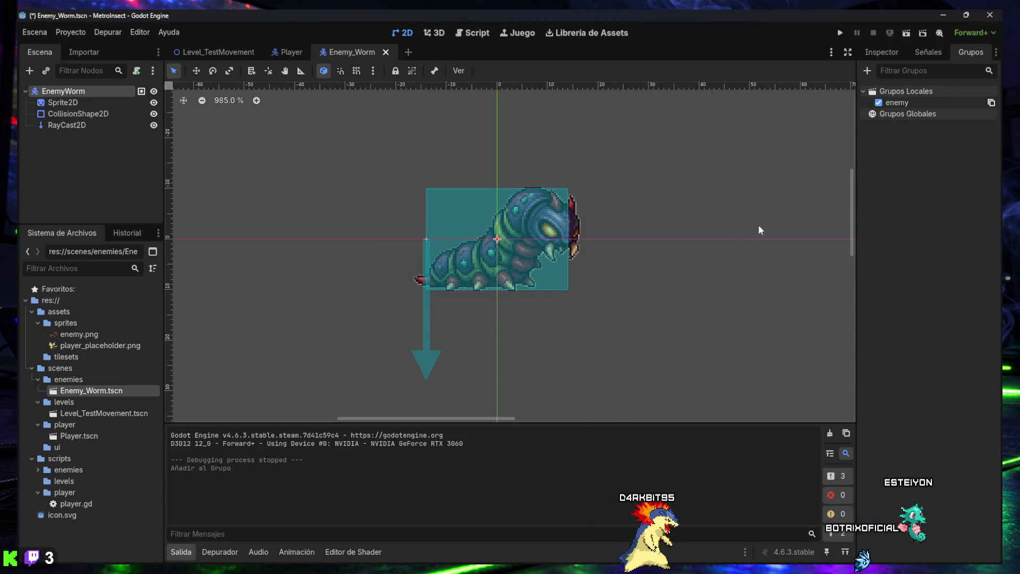
right_click(903, 104)
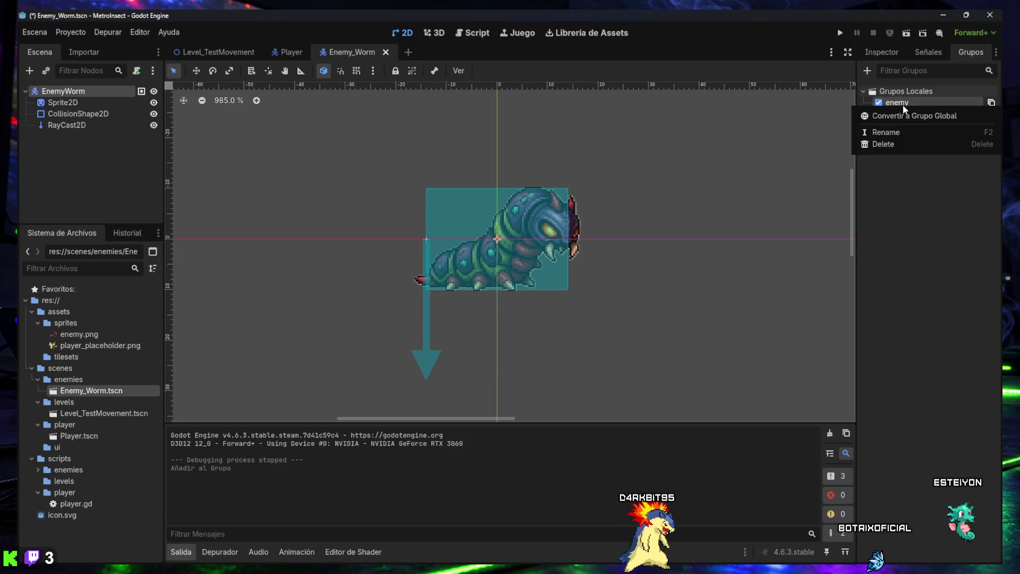
left_click(894, 143)
left_click(460, 305)
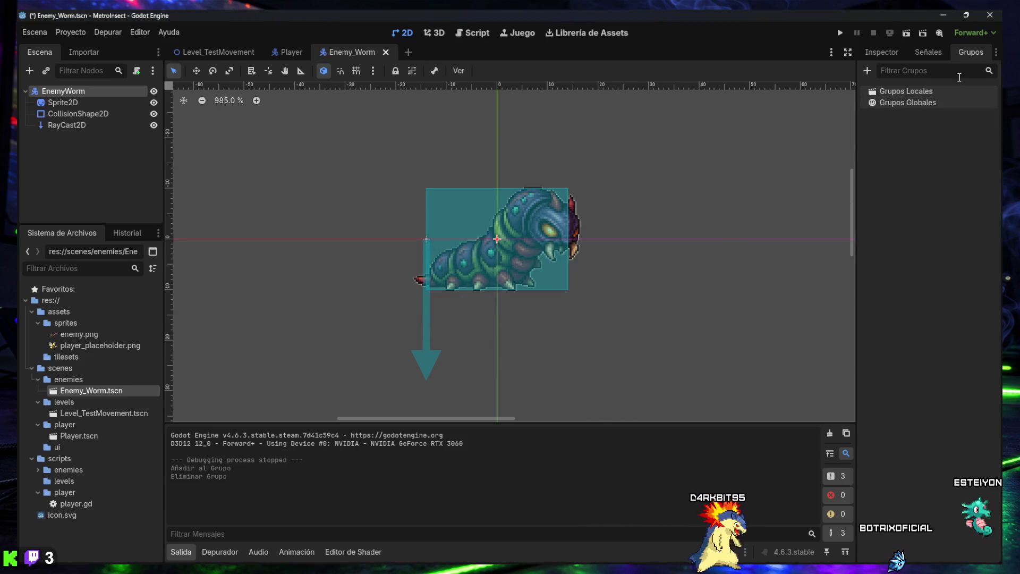
Step: Add EnemyWorm to a new local group named 'enemy' and open enemy_worm.gd
left_click(867, 71)
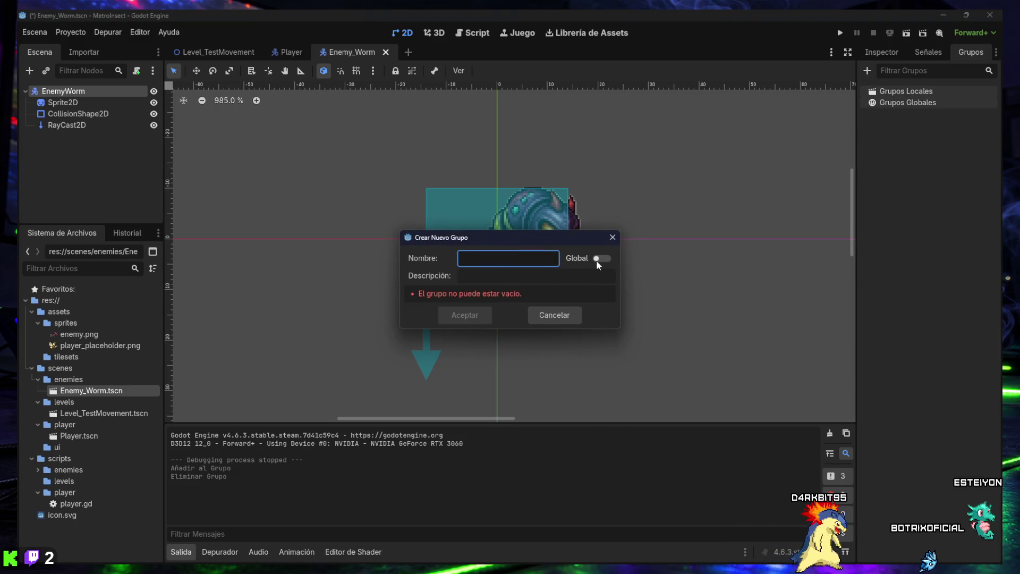
left_click(505, 261)
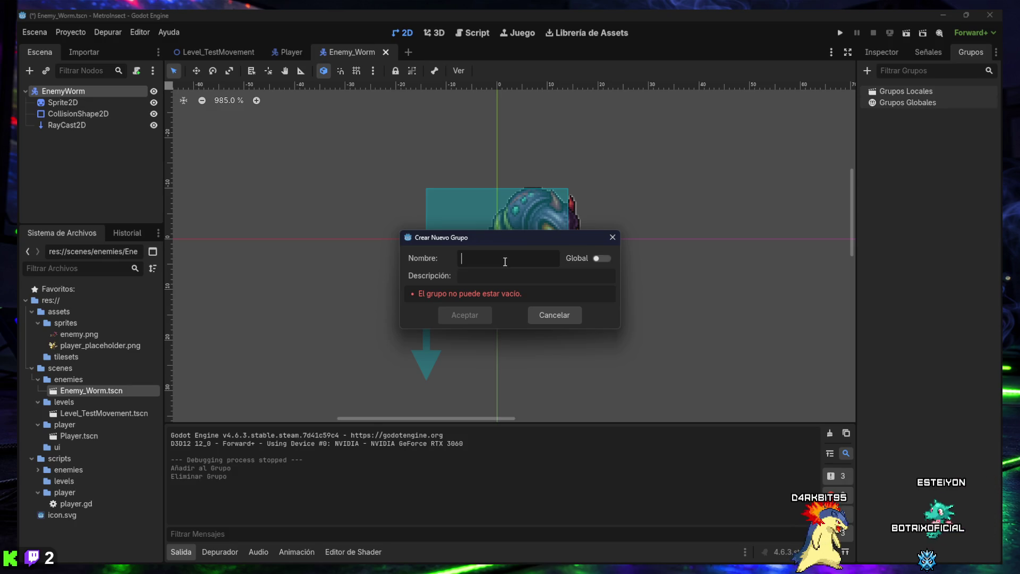
key("super+shift+s")
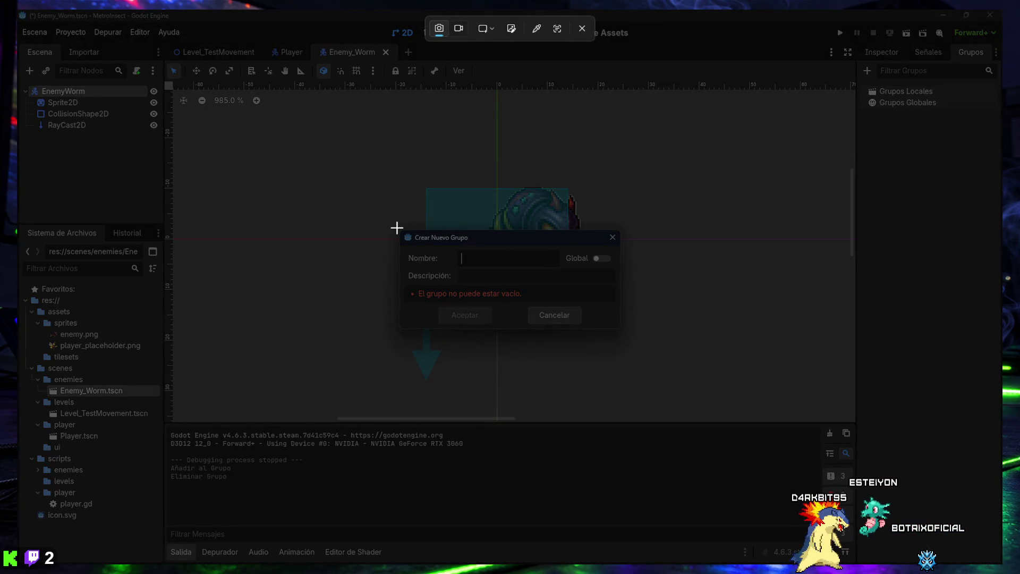
key("Escape")
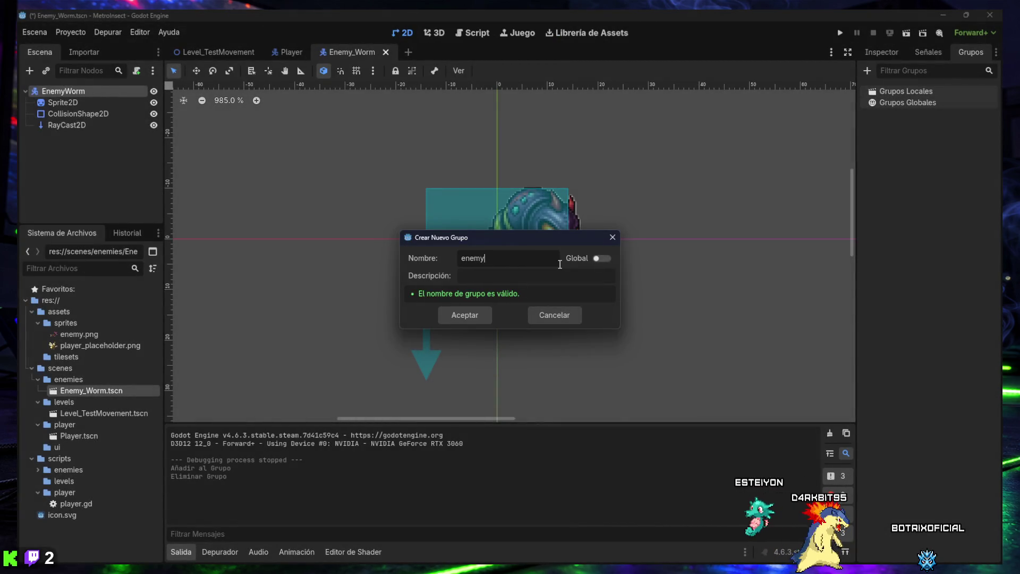
key("super+shift+s")
mouse_move(393, 225)
left_mouse_down()
mouse_move(558, 286)
mouse_move(626, 333)
left_mouse_up()
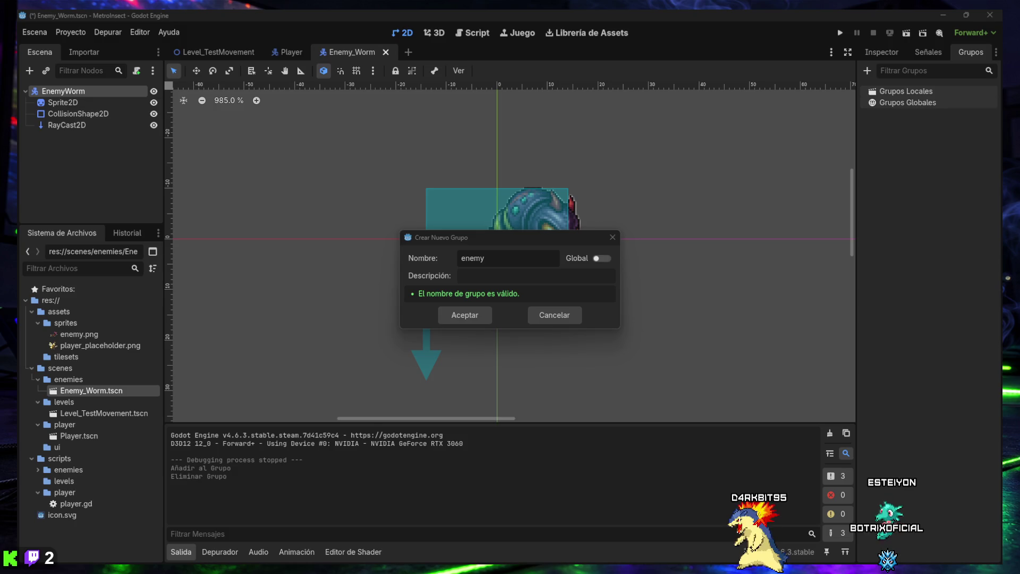
left_click(479, 319)
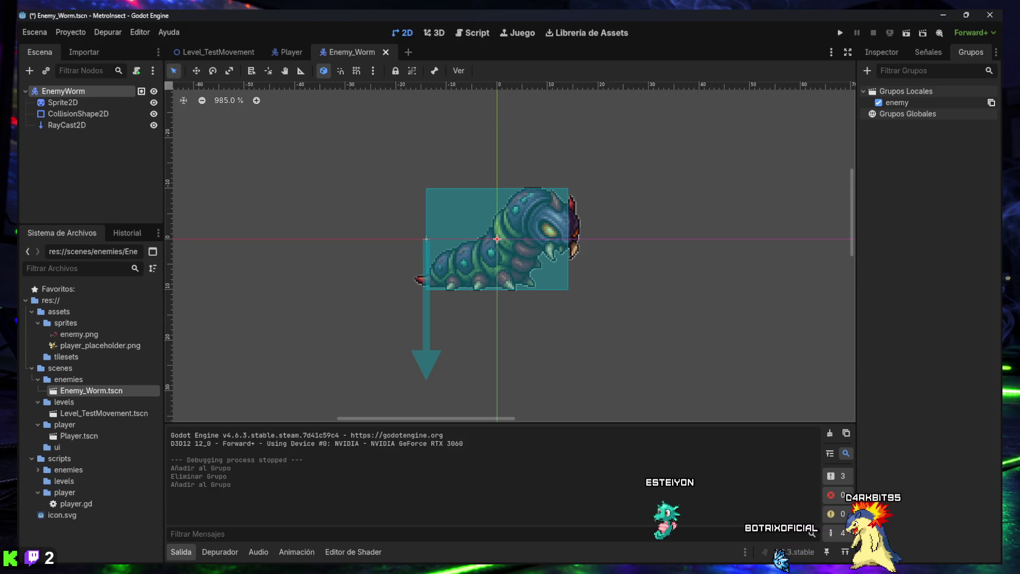
left_click(468, 34)
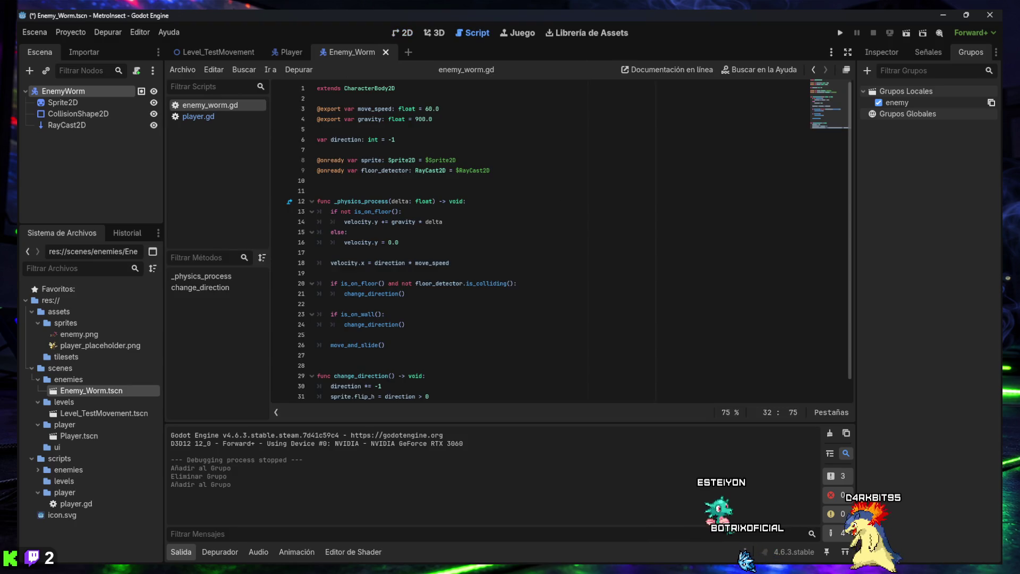
Step: Paste the take_damage and die code into enemy_worm.gd, save it, and show the Player scene in 2D
left_click(522, 293)
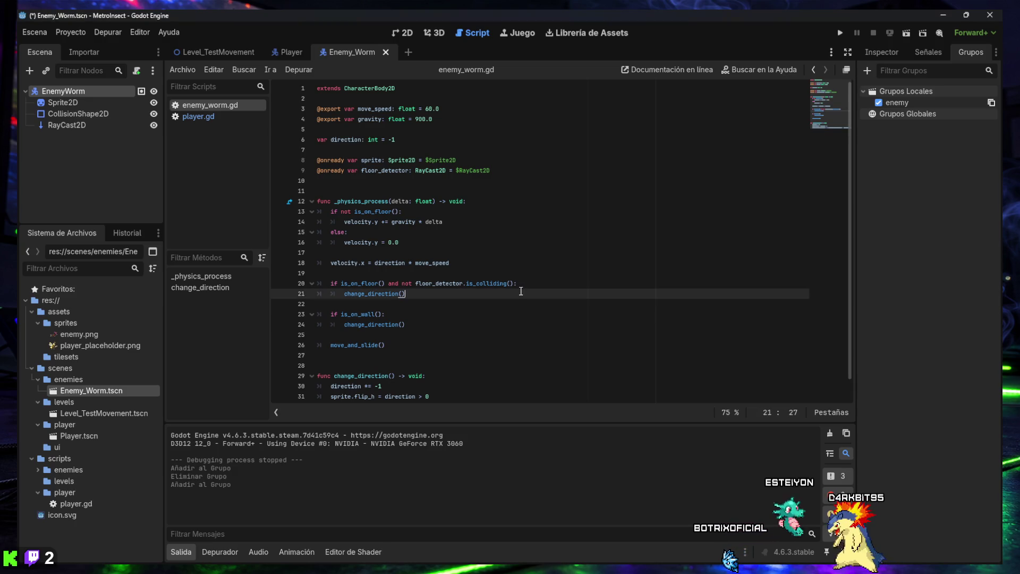
key("ctrl+a")
key("ctrl+v")
key("ctrl+s")
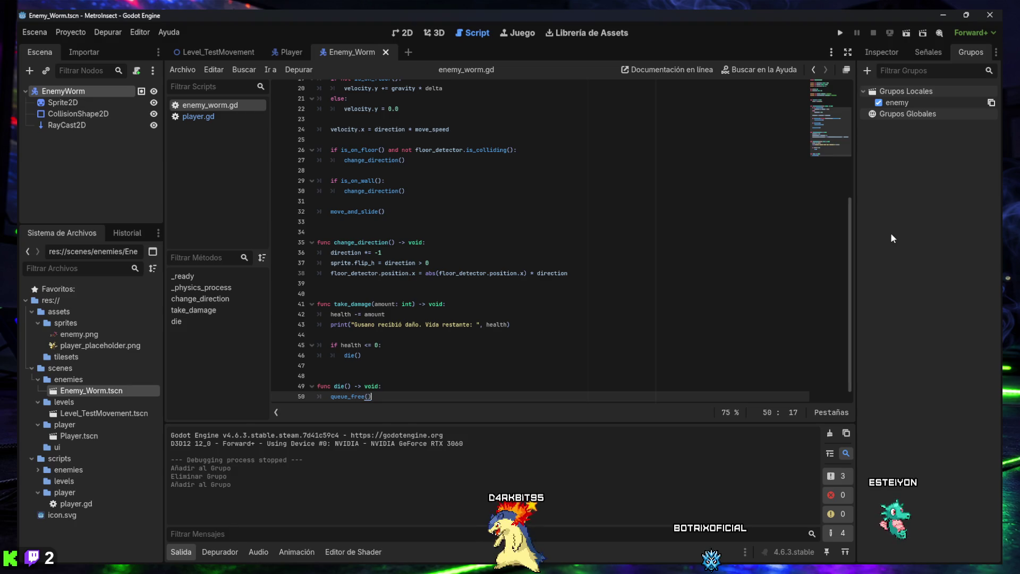
left_click(285, 52)
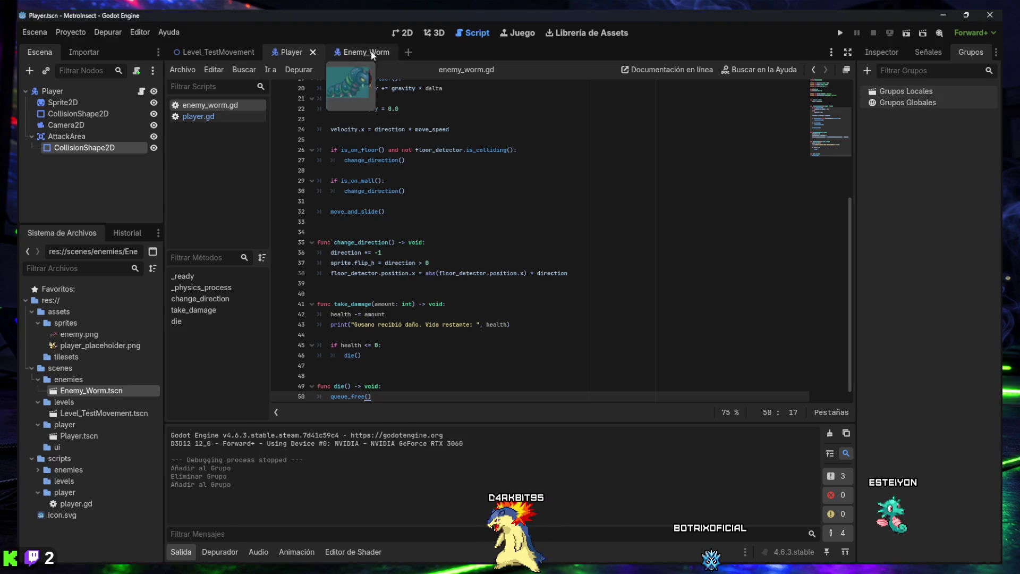
left_click(406, 33)
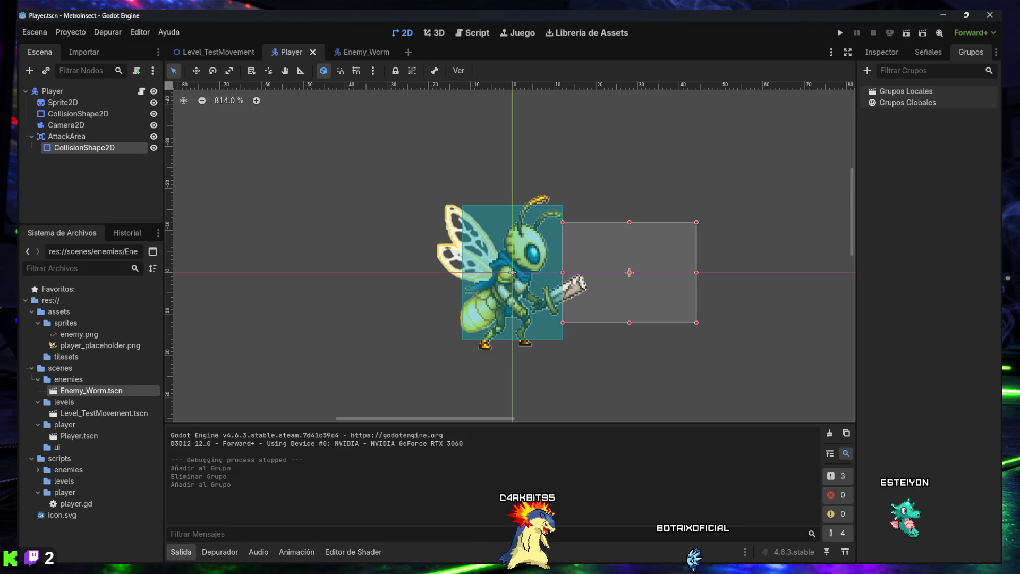
Step: In the Player scene's 2D view, inspect AttackArea: position 28, 0, Monitoring and Monitorable enabled
left_click(884, 54)
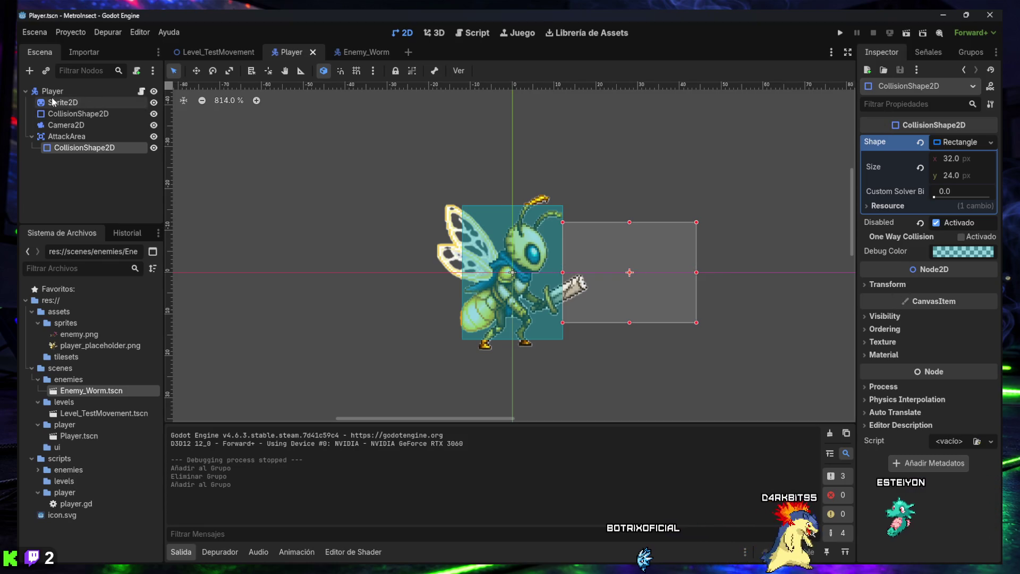
left_click(69, 93)
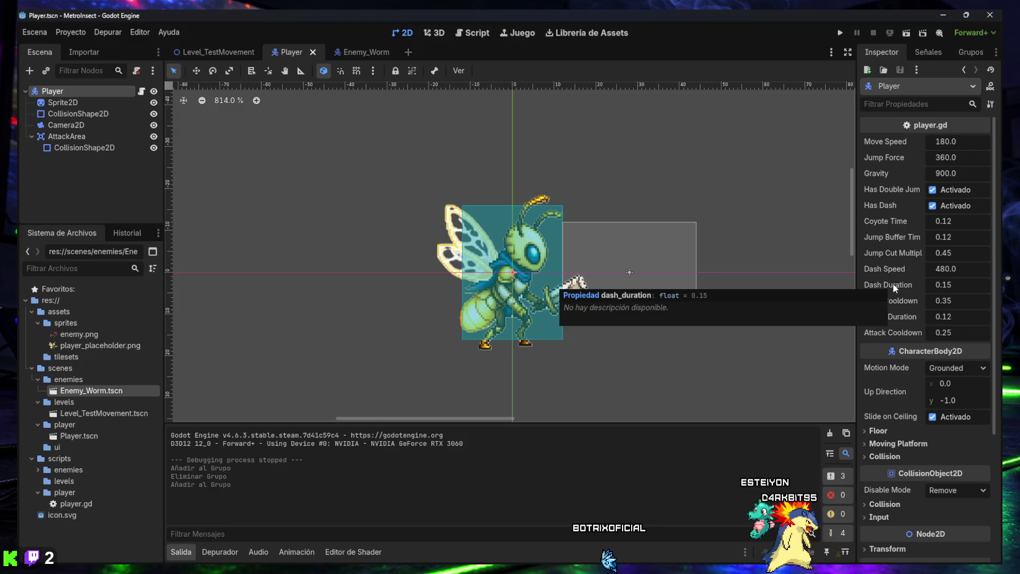
scroll(893, 283, "down", 5)
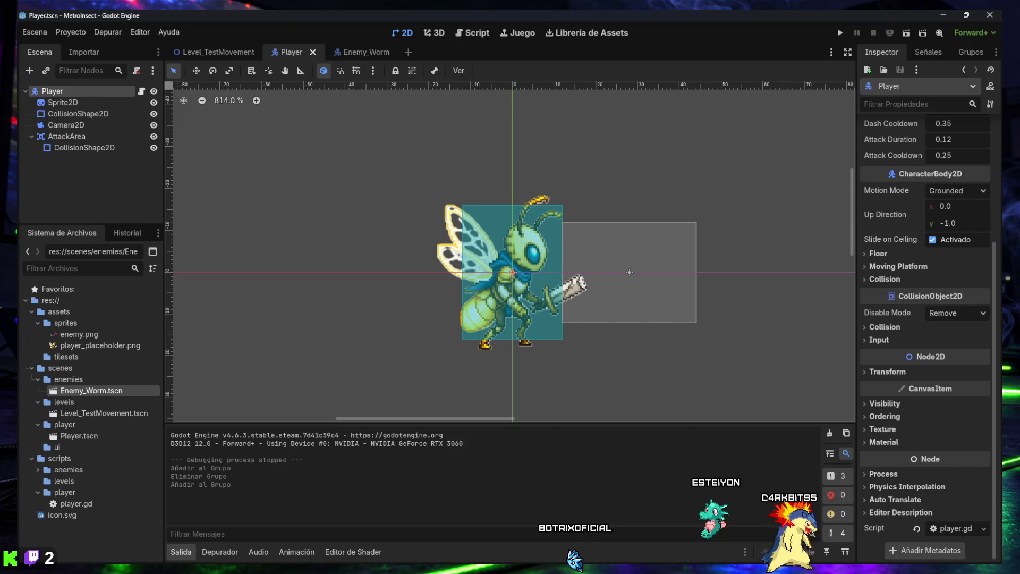
left_click(66, 136)
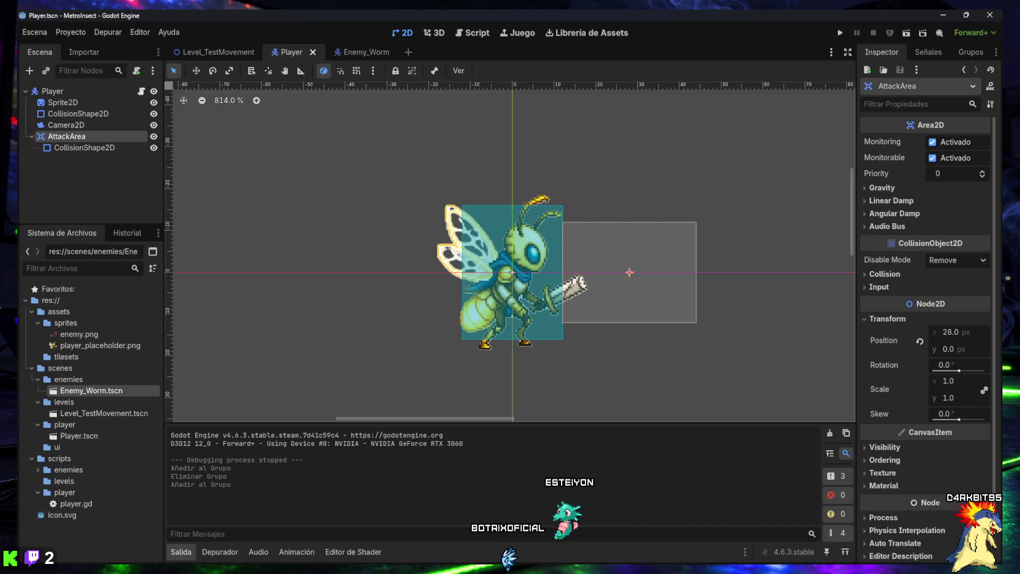
Step: List AttackArea's signals and select body_entered(body: Node2D)
left_click(927, 52)
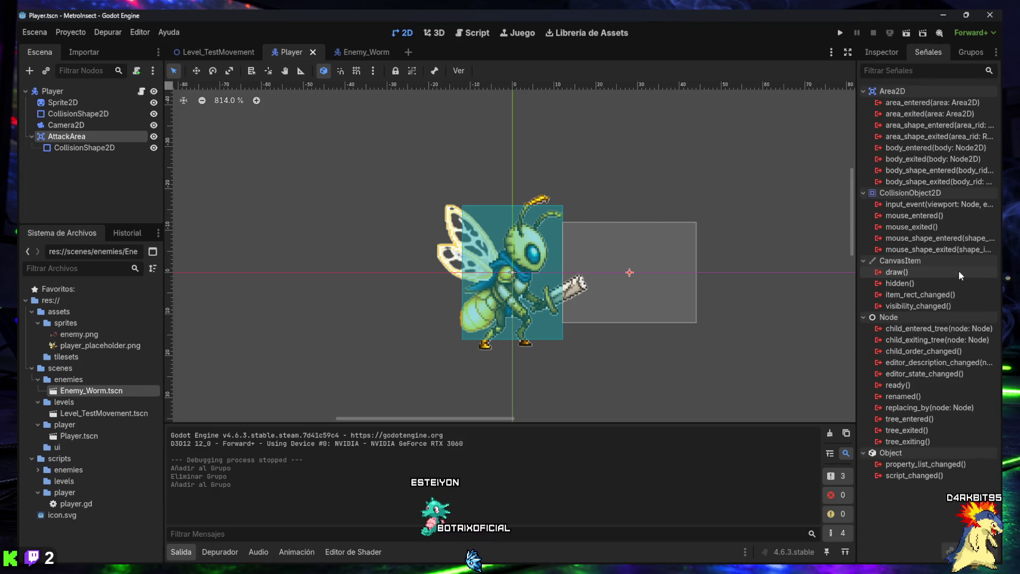
mouse_move(959, 270)
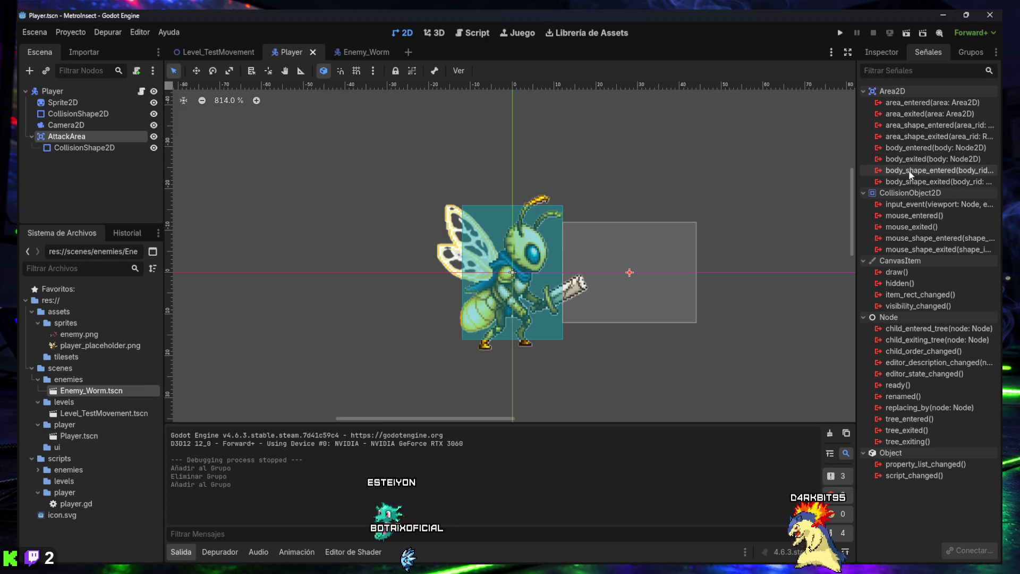
mouse_move(902, 149)
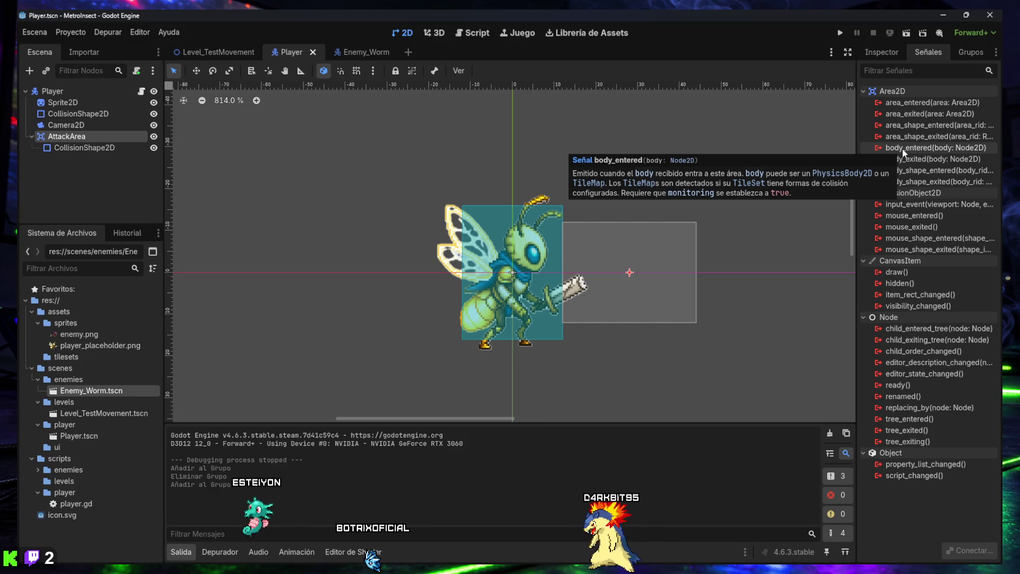
left_click(902, 148)
mouse_move(904, 151)
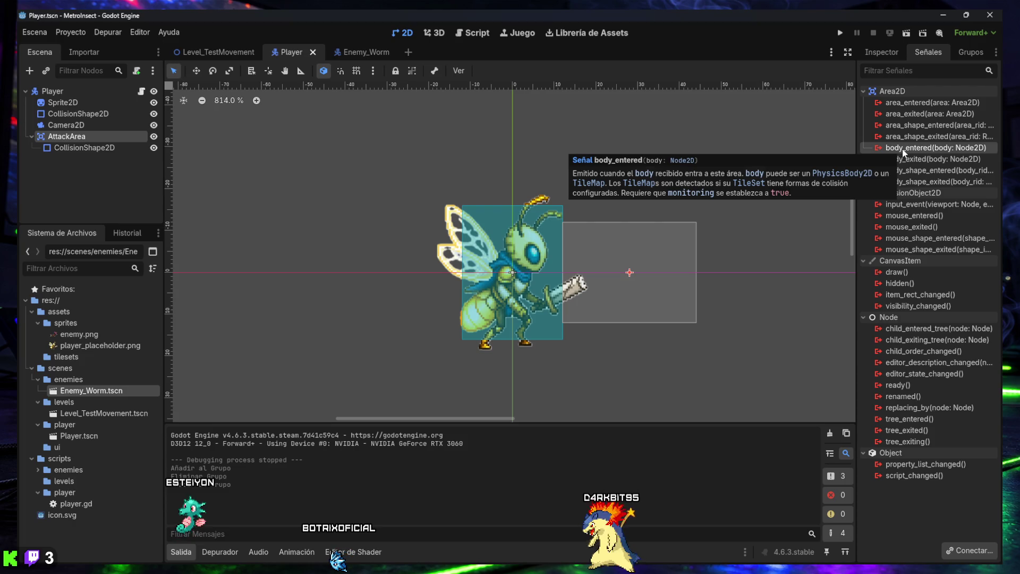
Step: Bring up the body_entered connect dialog for Player's _on_attack_area_body_entered and screenshot it
double_click(903, 148)
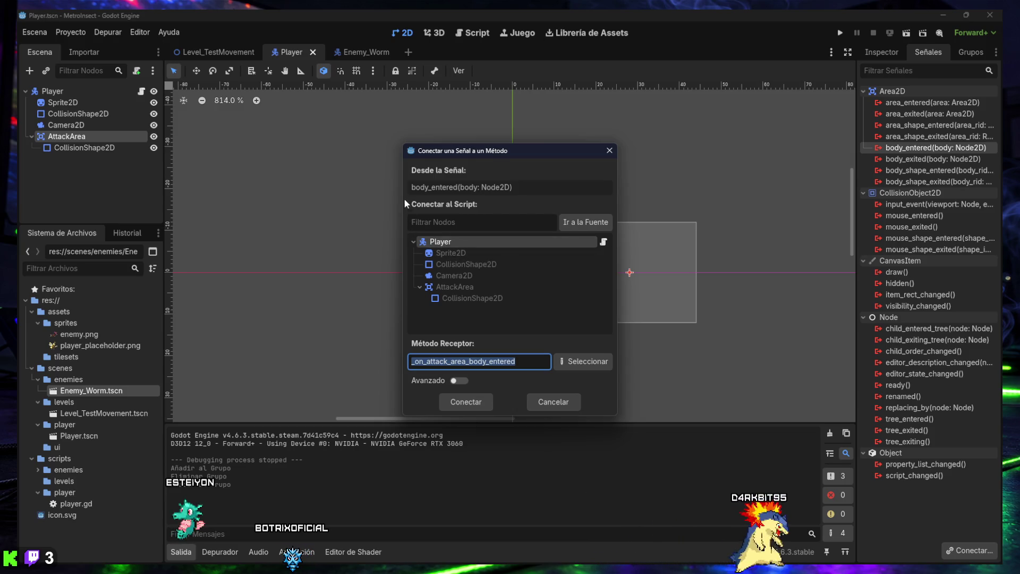
key("super+shift+s")
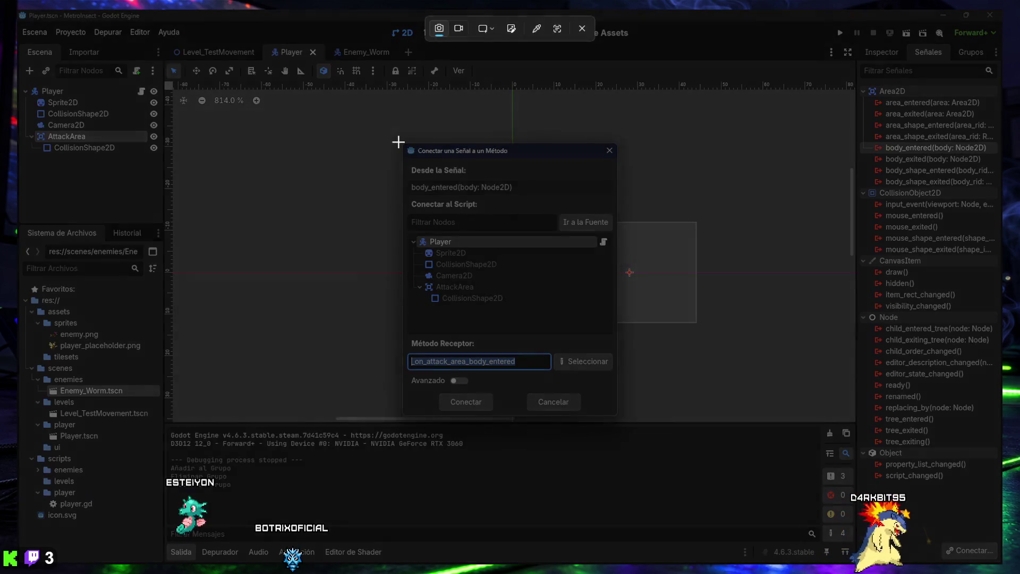
left_click_drag(397, 139, 621, 420)
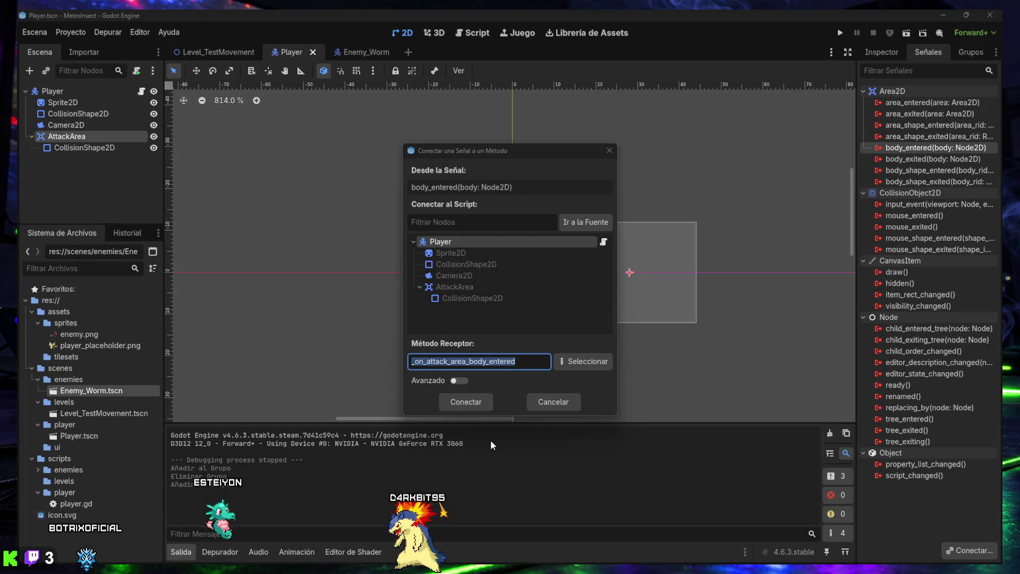
Step: Connect body_entered to a new _on_attack_area_body_entered stub in player.gd
left_click(466, 402)
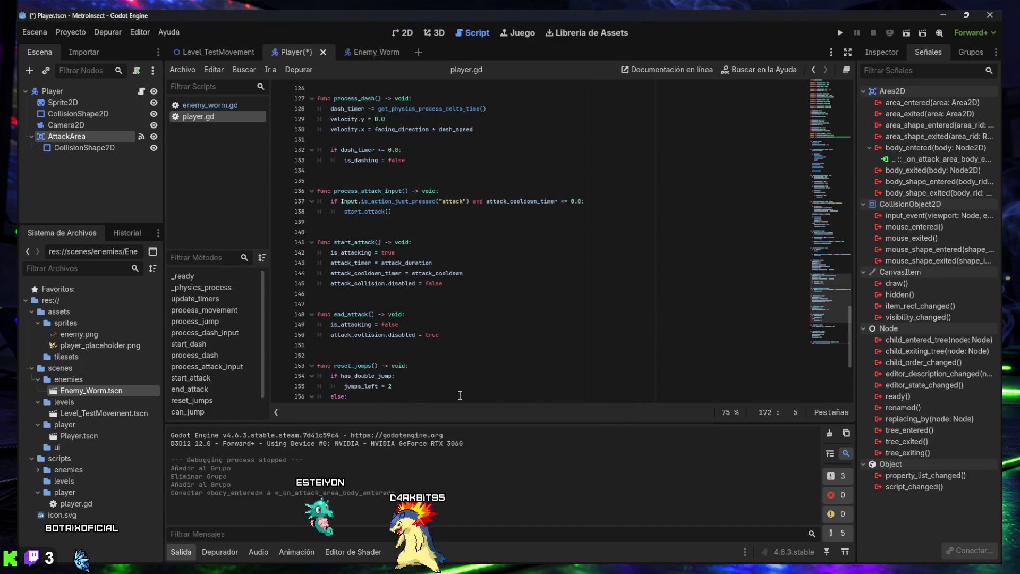
scroll(484, 346, "down", 1)
scroll(481, 343, "down", 2)
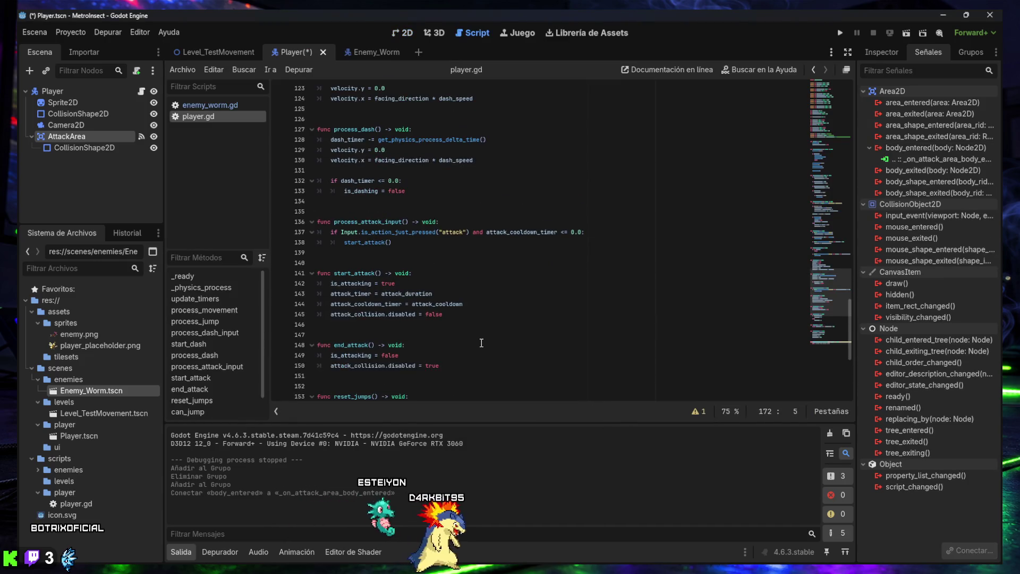
scroll(480, 342, "down", 3)
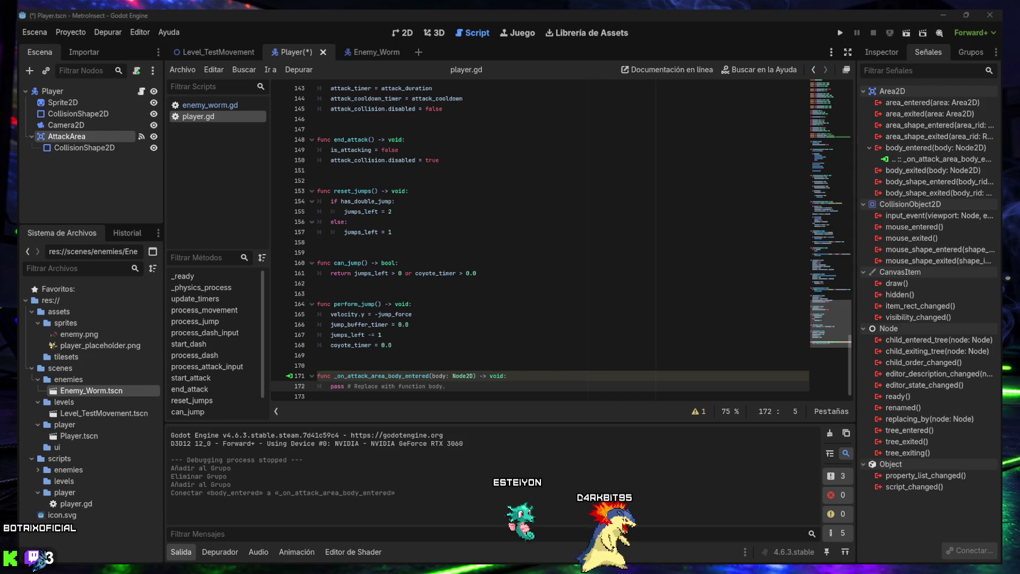
Step: Replace the stub with code giving enemy-group bodies 1 damage while attacking, then save
left_click_drag(446, 386, 318, 376)
type("func _on_attack_area_body_entered(body: Node2D) -> void: \tif not is_attacking: \t\treturn  \tif body.is_in_group(\"enemy\"): \t\tbody.take_damage(1)")
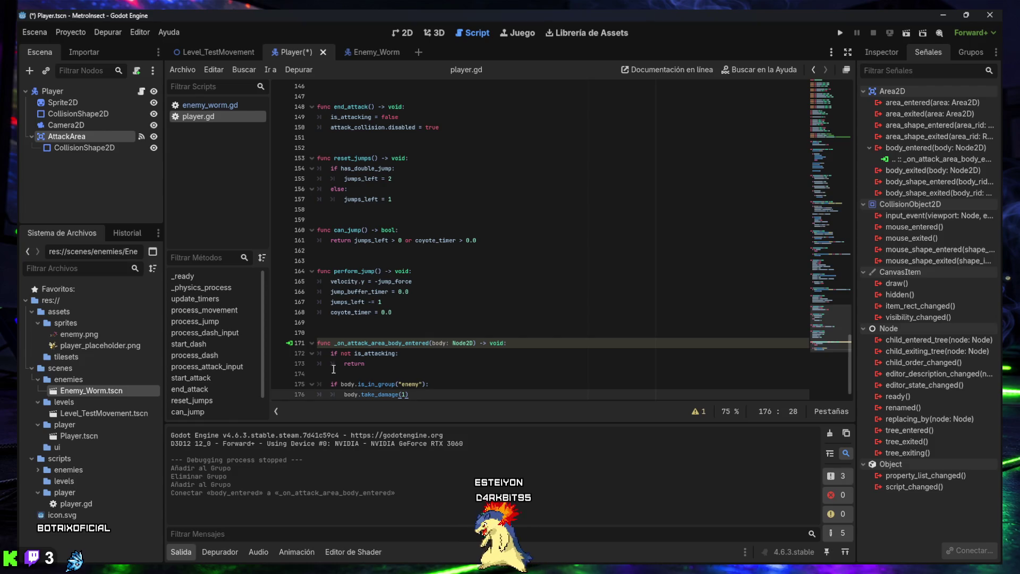
key("ctrl+s")
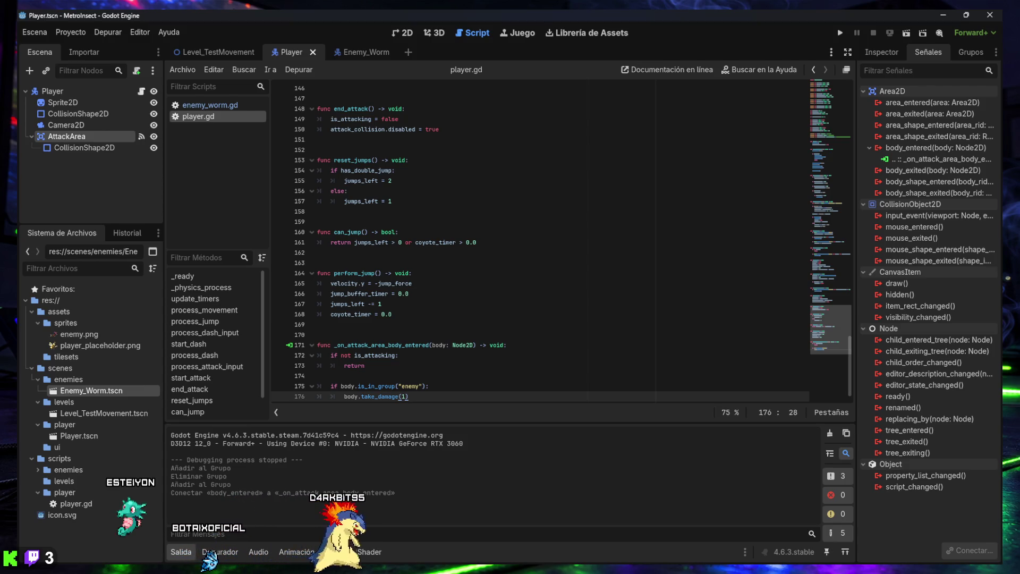
left_click(891, 53)
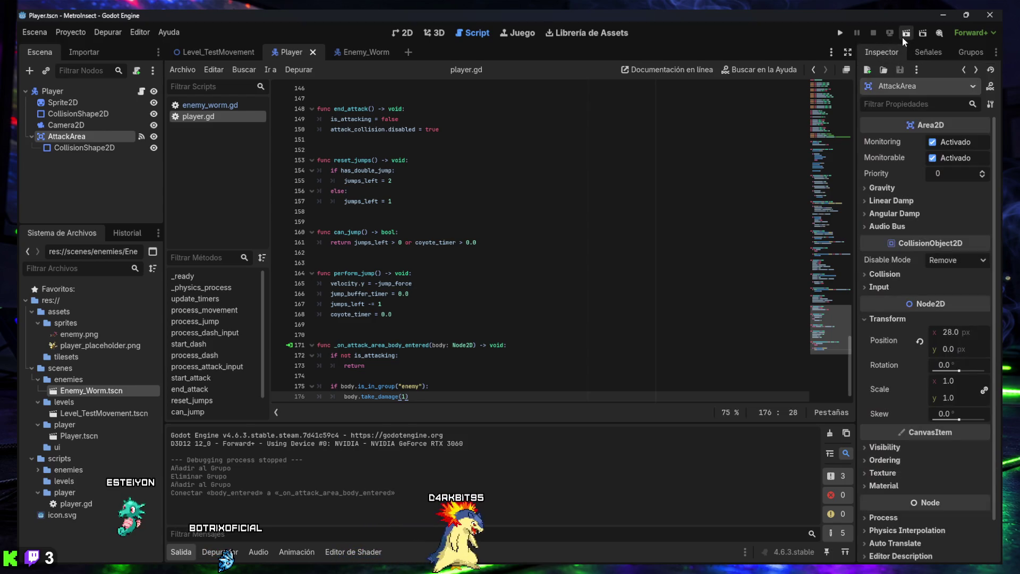
Step: Run Level_TestMovement, attack the worm with x until its health drops to 0, then stop
left_click(904, 34)
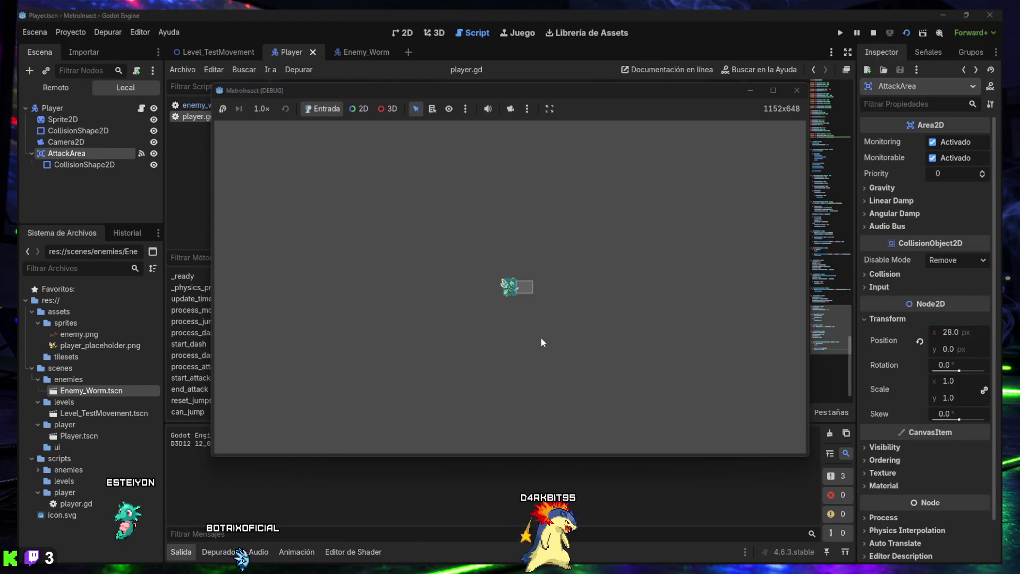
left_click(792, 92)
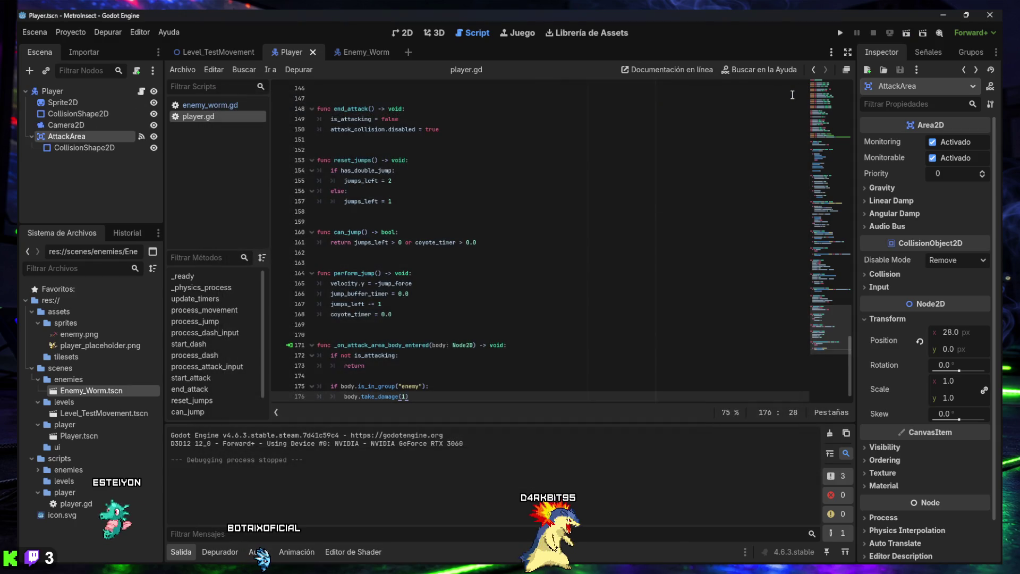
left_click(212, 51)
left_click(906, 33)
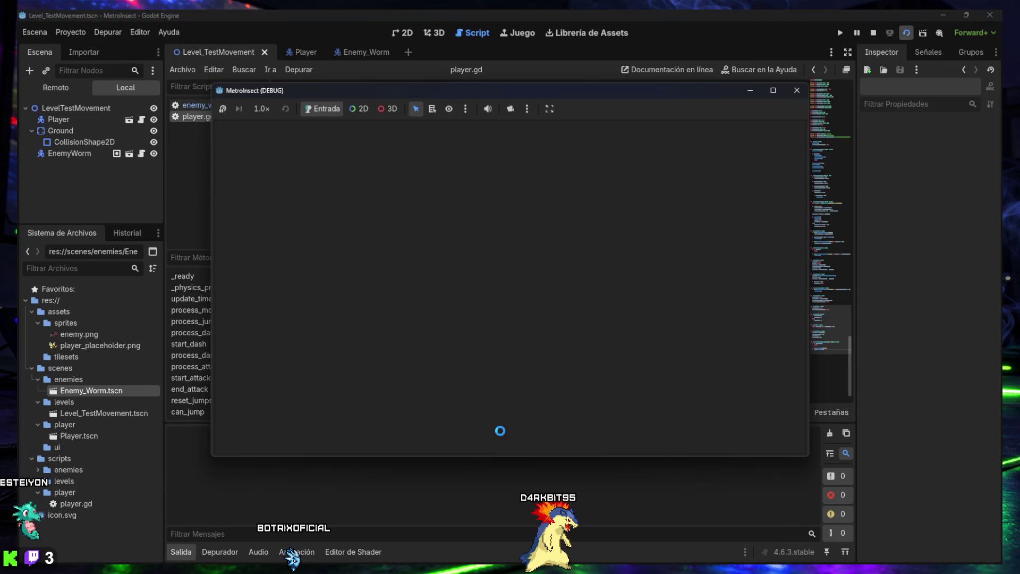
key("Right")
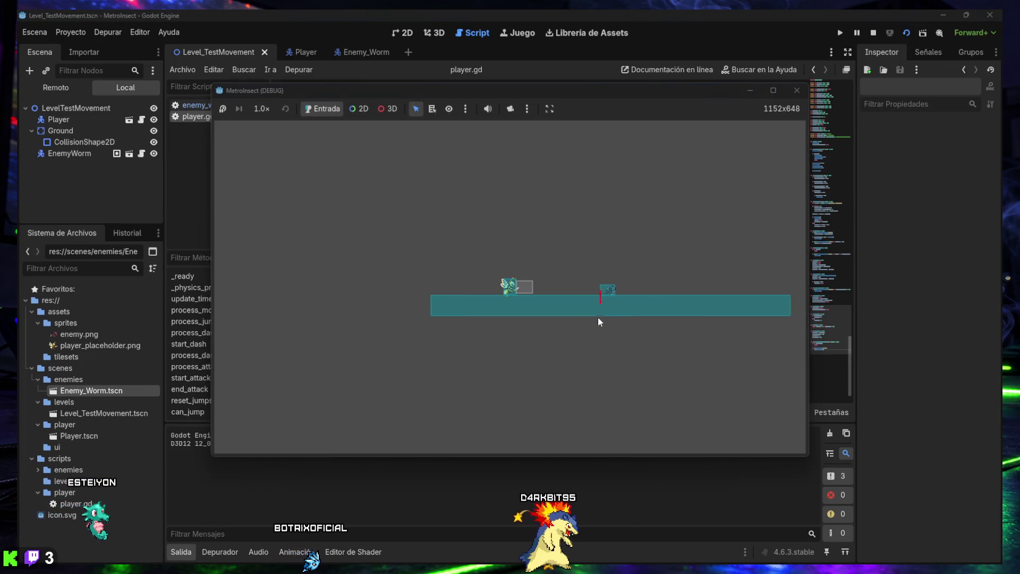
key("x")
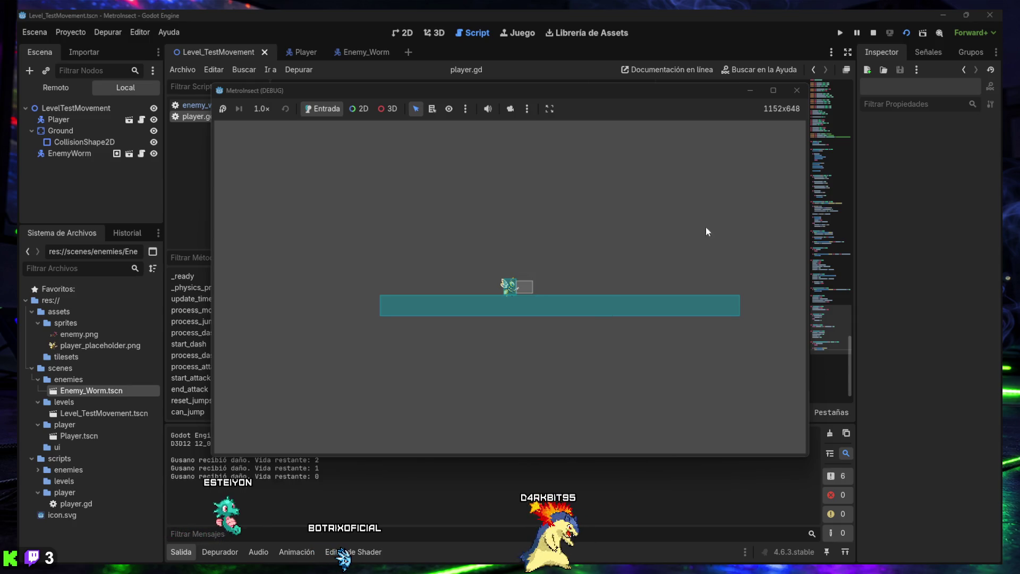
left_click(794, 93)
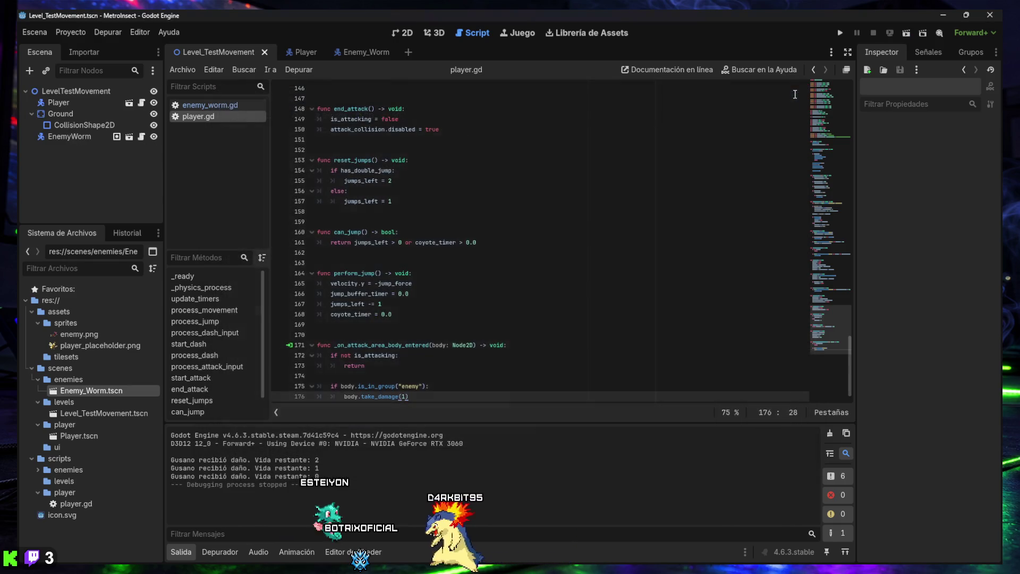
left_click(907, 33)
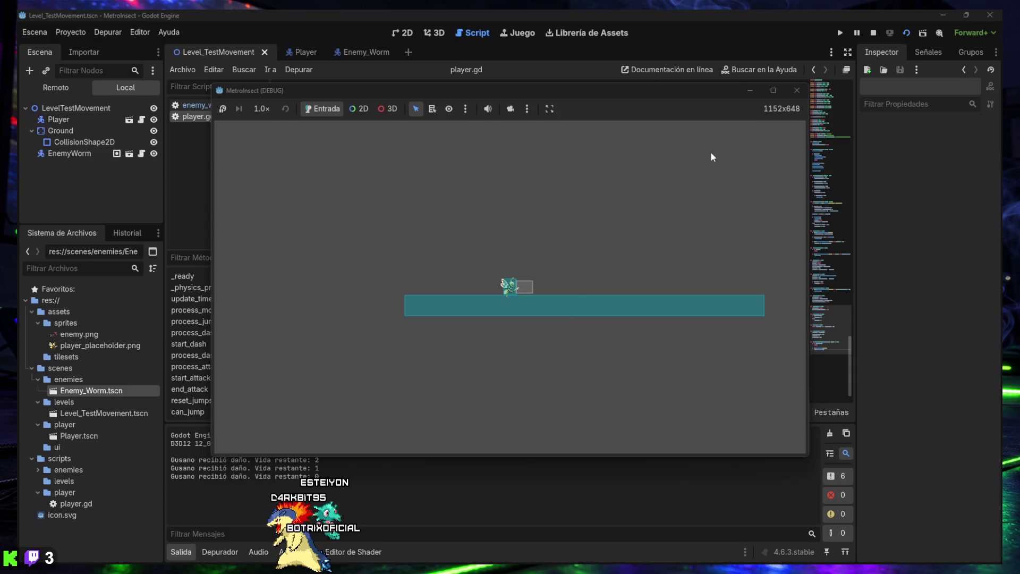
left_click(797, 90)
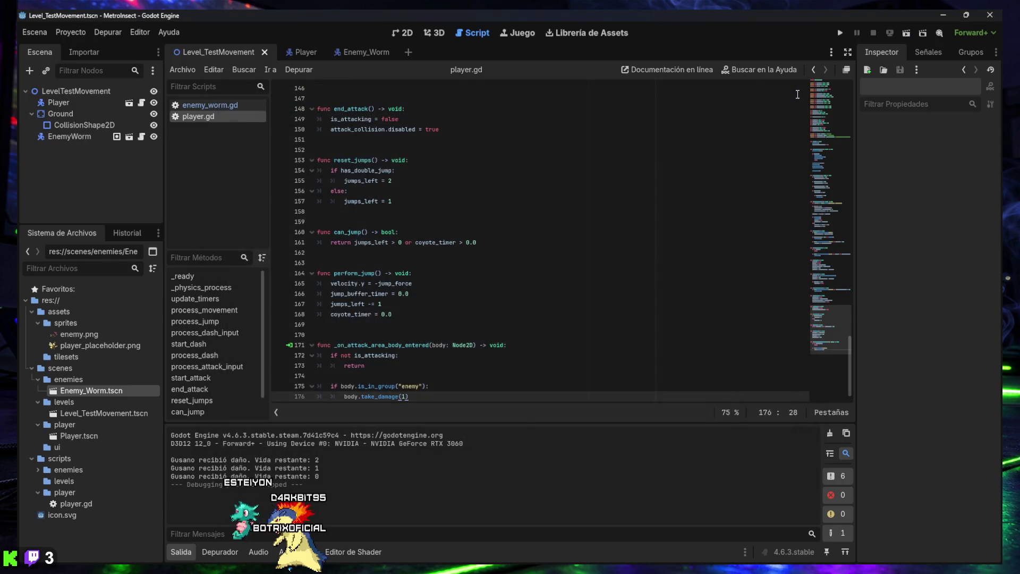
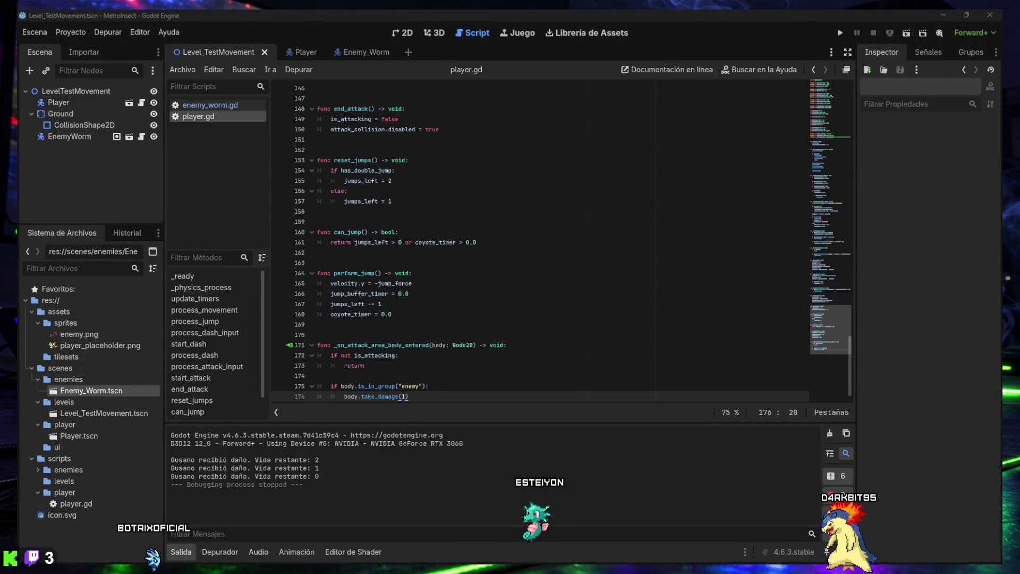
Step: Paste the max_health, invincibility_time, health, is_invincible and invincibility_timer variables at line 20 of player.gd
mouse_move(579, 568)
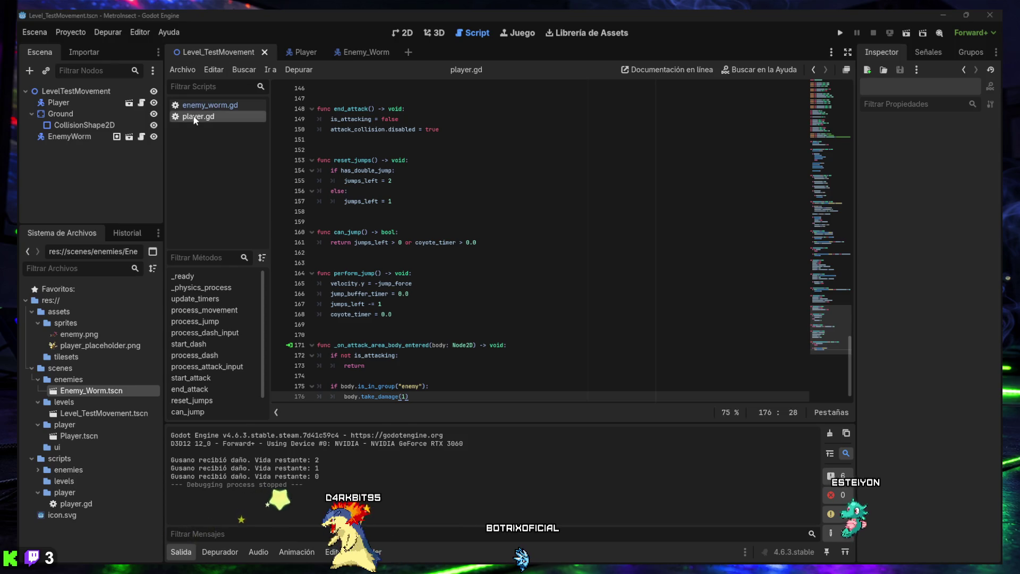
scroll(357, 310, "up", 20)
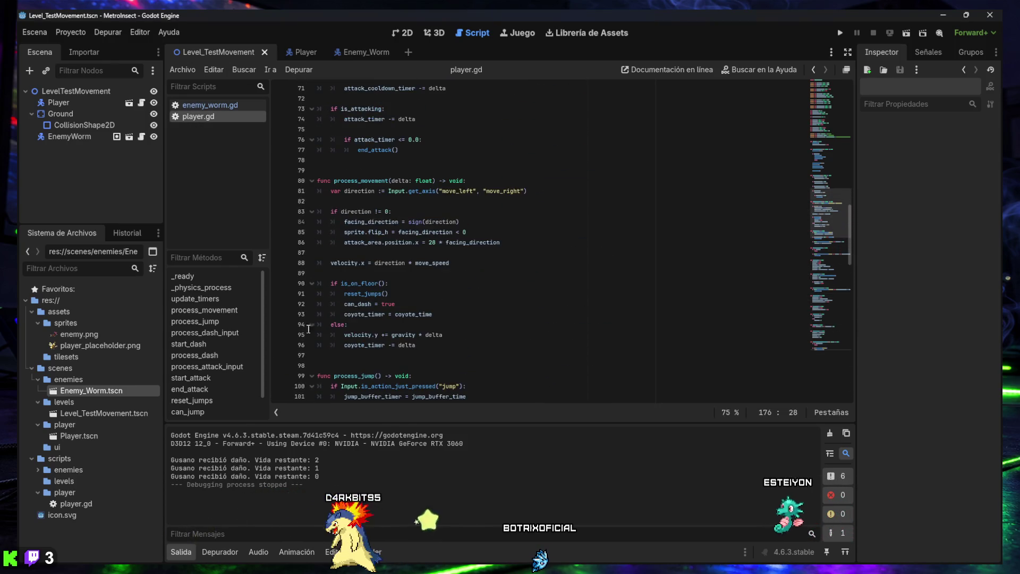
left_click(183, 550)
scroll(426, 305, "up", 20)
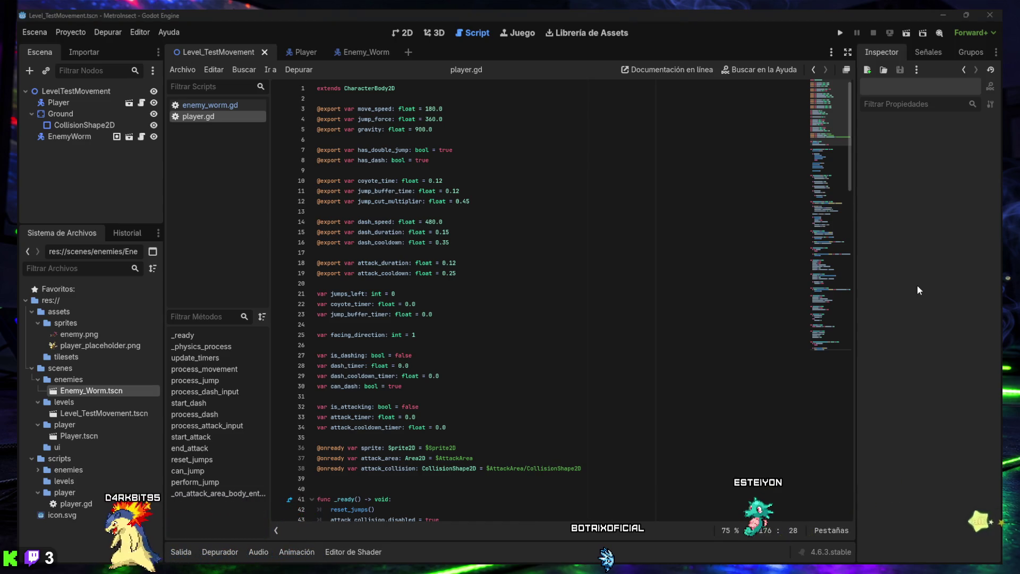
left_click(432, 286)
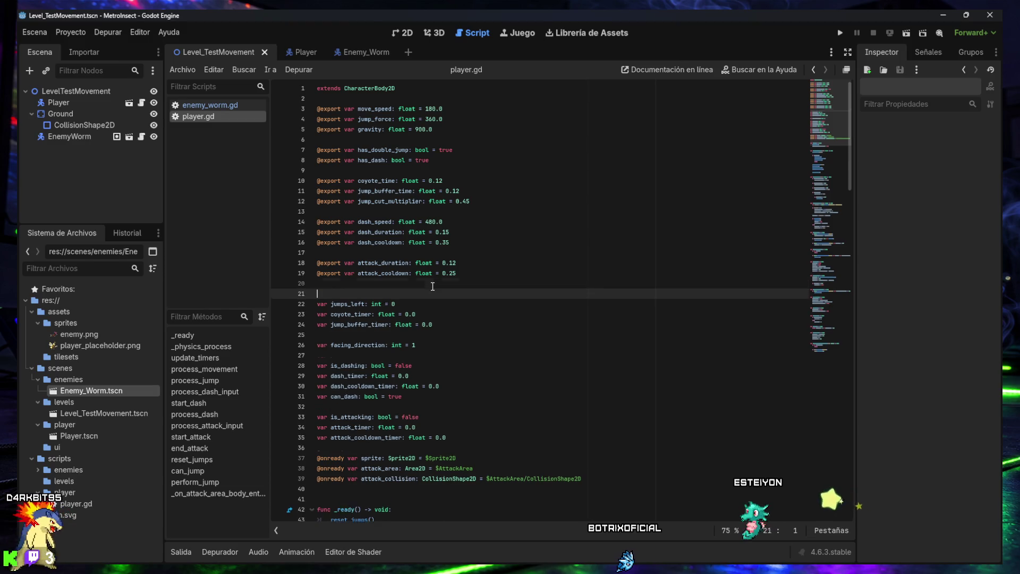
type("@export var max_health: int = 5 @export var invincibility_time: float = 0.8  var health: int var is_invincible: bool = false var invincibility_timer: float = 0.0")
key("Return")
key("Return")
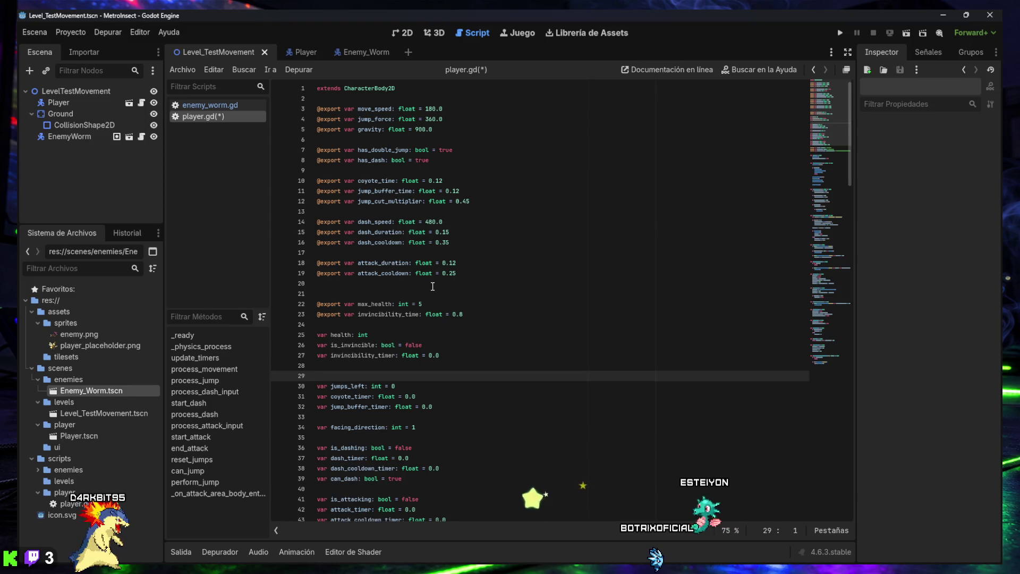
left_click(396, 294)
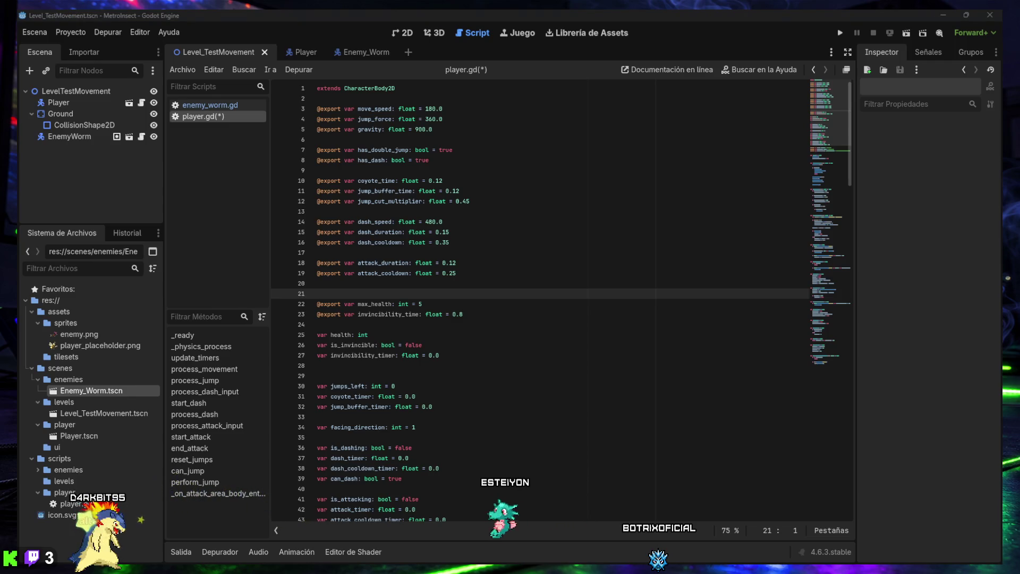
Step: Search player.gd for 'func _ready() -> void:', finding it at line 50
left_click(602, 417)
key("ctrl+f")
type("func _ready() -> void:")
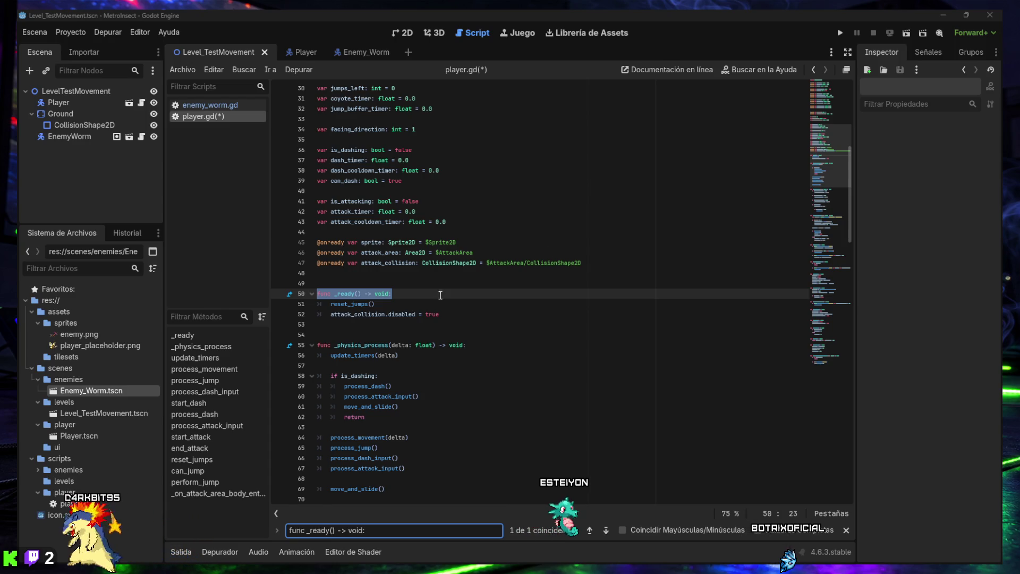
Step: Replace _ready with a version that sets health = max_health, then search for update_timers(delta)
left_click_drag(439, 314, 301, 295)
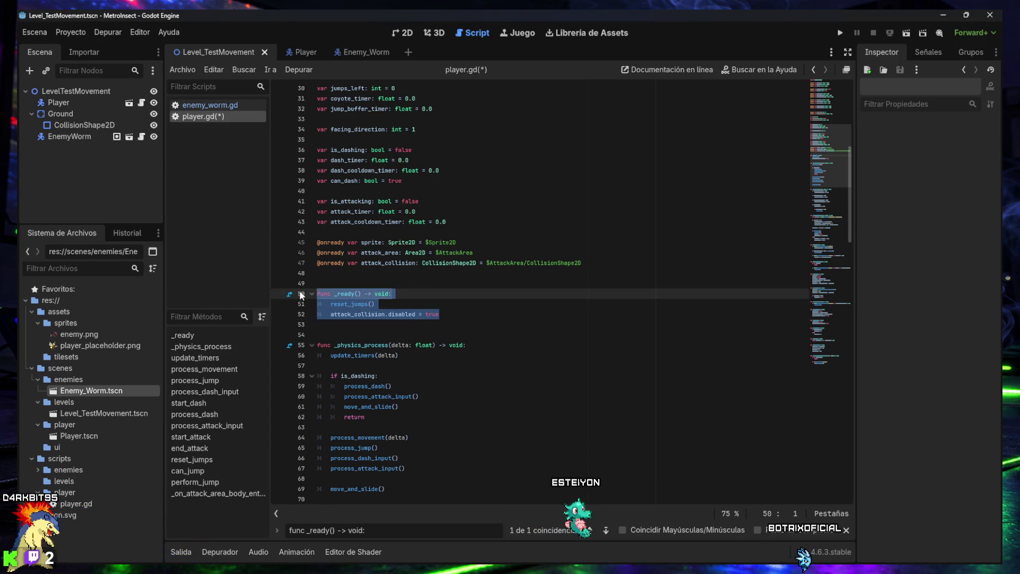
type("func _ready() -> void: \thealth = max_health \treset_jumps() \tattack_collision.disabled = true")
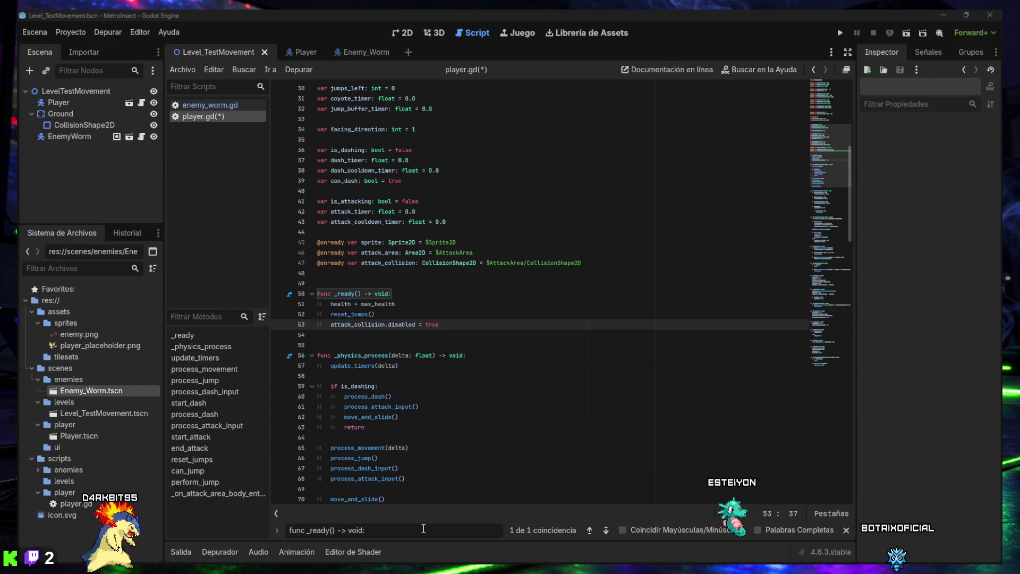
type("update_timers(delta)")
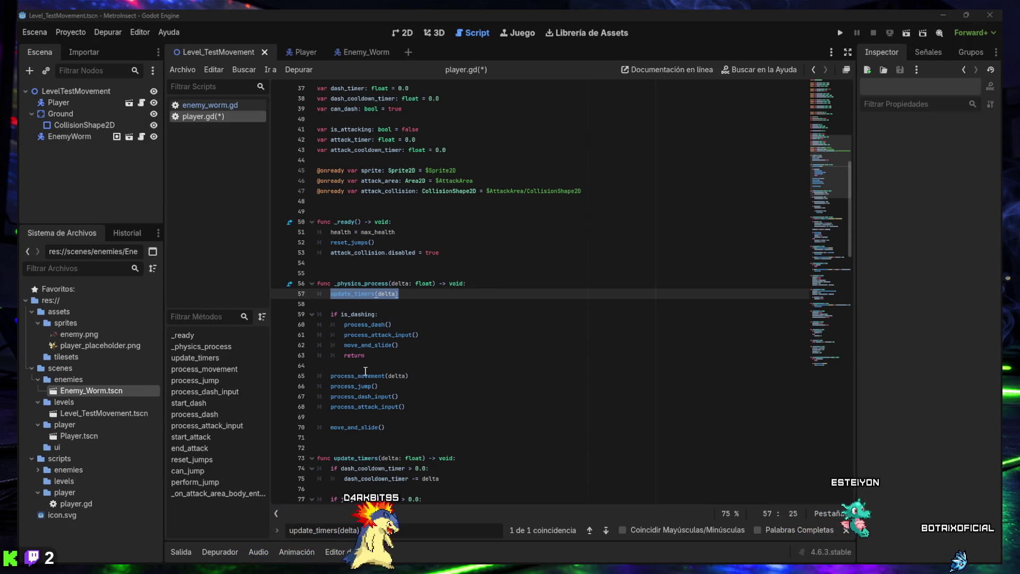
Step: Insert the is_invincible countdown block after move_and_slide() and indent its body under the if
left_click(408, 429)
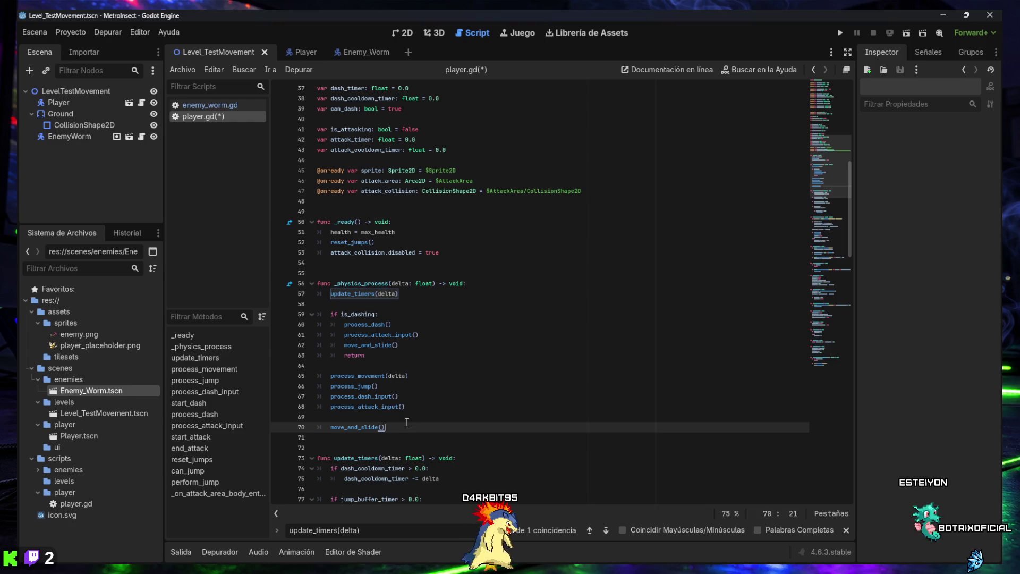
key("Return")
key("Return")
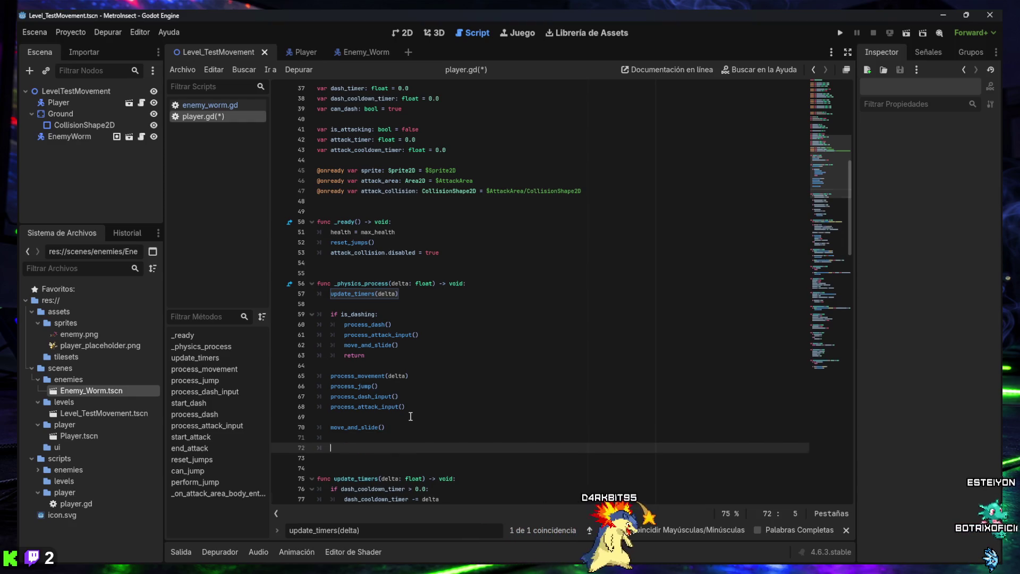
type("if is_invincible: \t\tinvincibility_timer -= delta \t\t \t\tif invincibility_timer <= 0.0: \t\t\tis_invincible = false \t\t\tsprite.modulate.a = 1.0")
scroll(388, 412, "down", 2)
left_click_drag(422, 437, 345, 389)
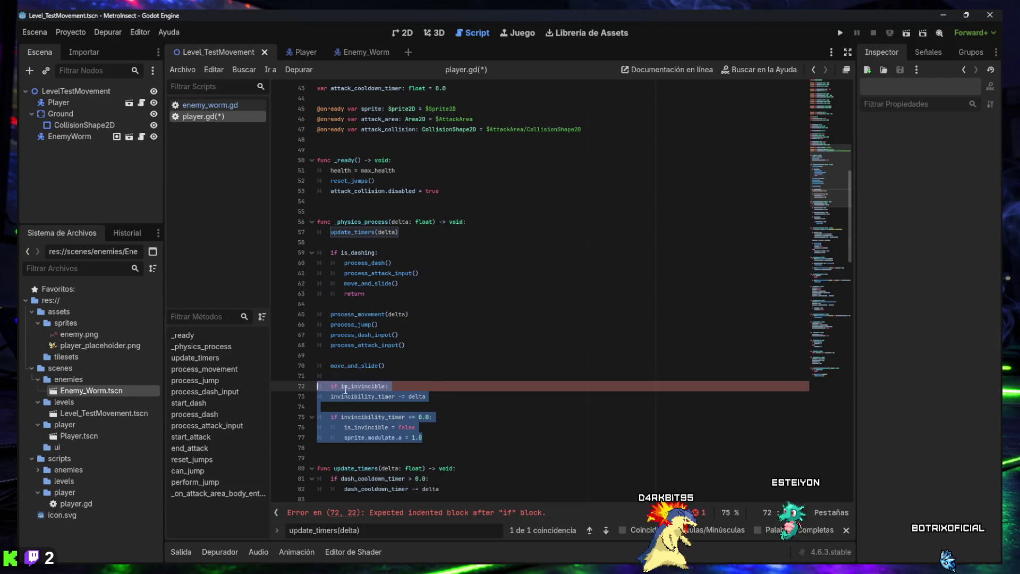
left_click(406, 385)
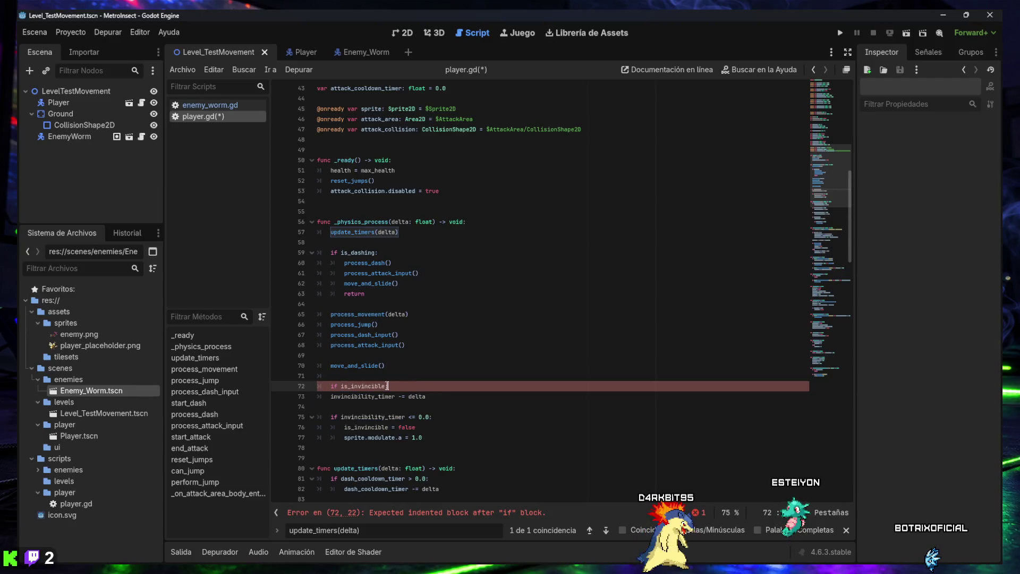
mouse_move(360, 388)
left_click_drag(333, 397, 445, 432)
key("Tab")
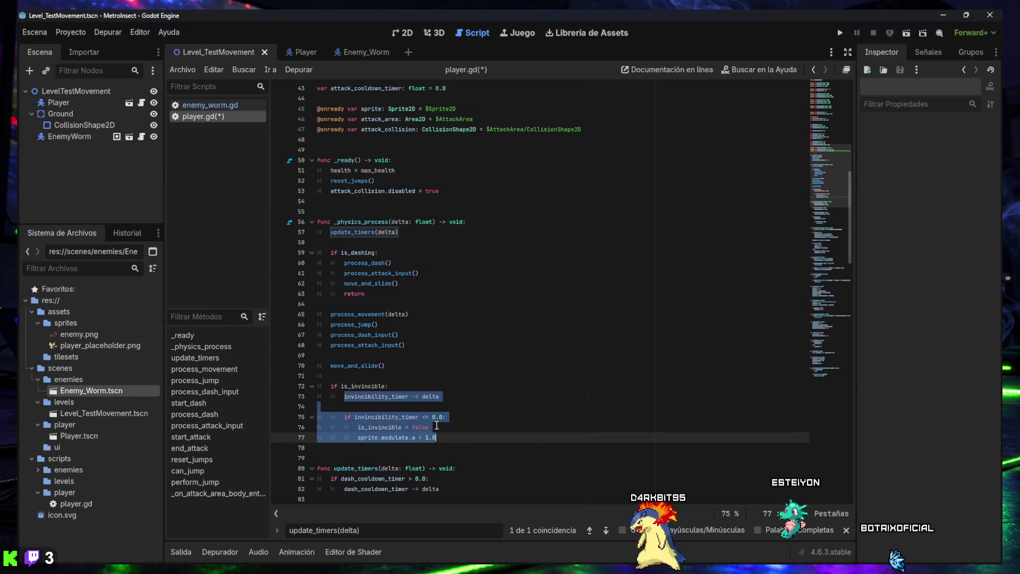
left_click(585, 386)
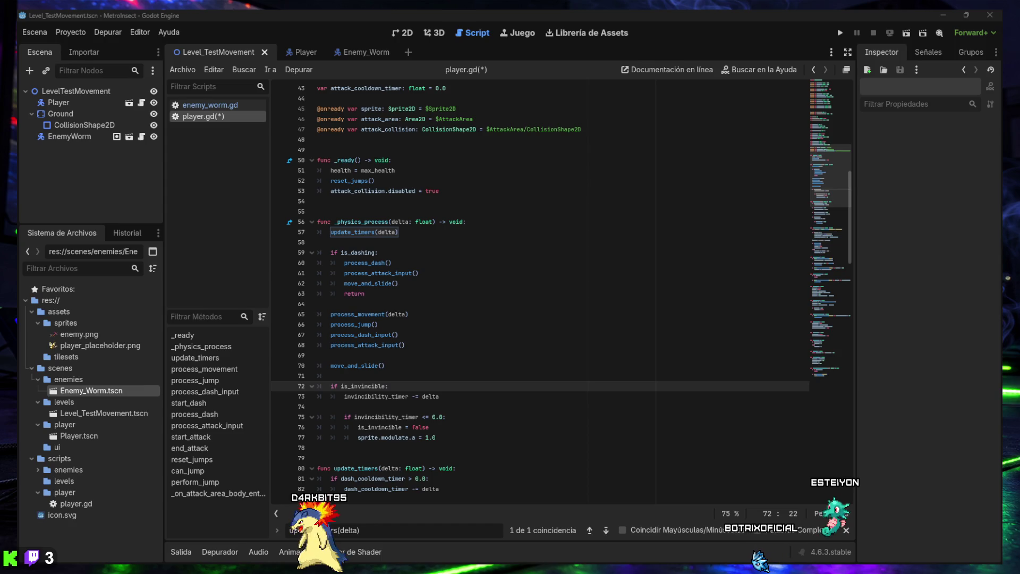
scroll(533, 362, "down", 10)
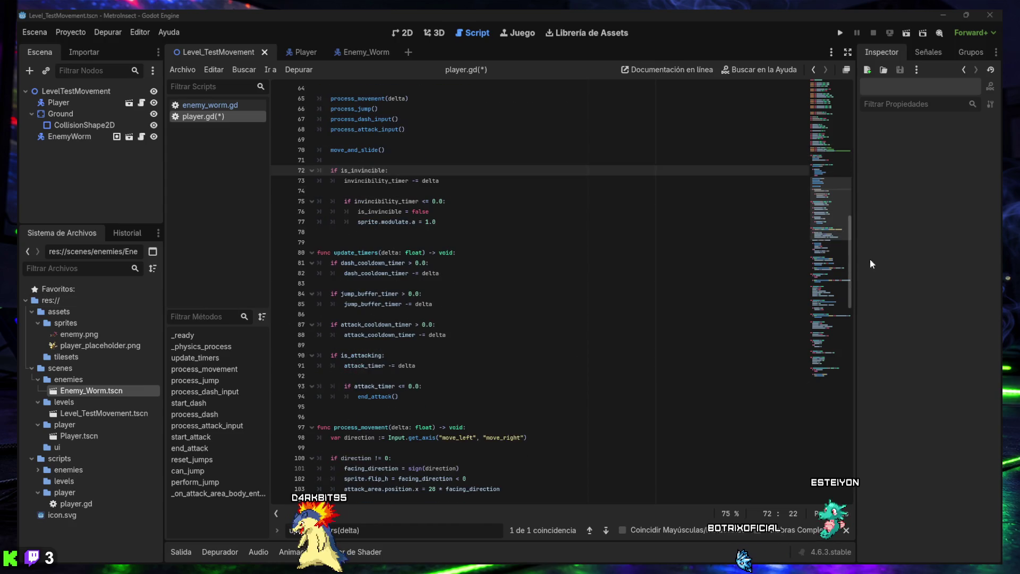
scroll(832, 378, "down", 15)
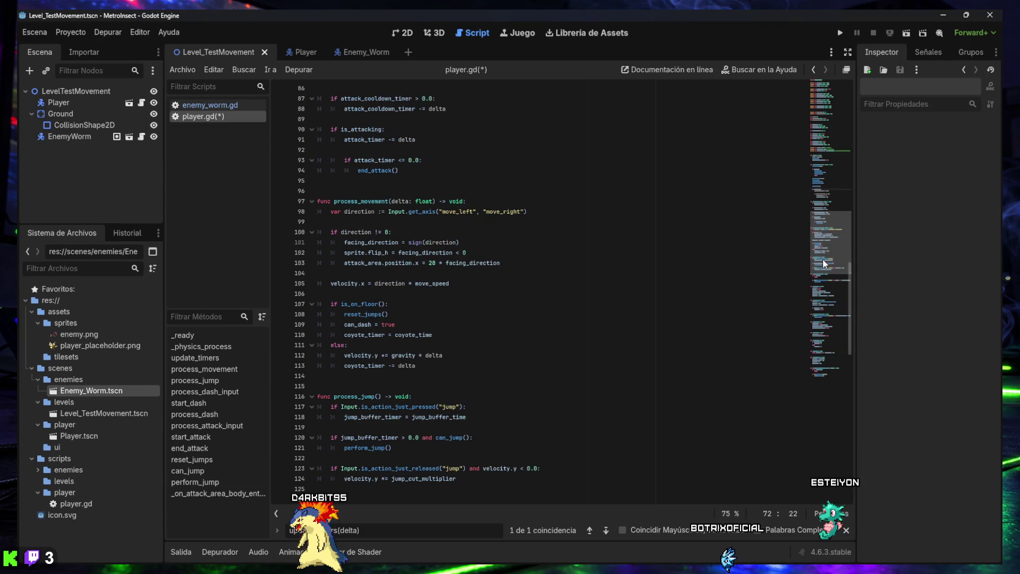
Step: Append take_damage() and die() functions to the end of player.gd, then open Player.tscn
left_click(472, 497)
key("Down")
key("Down")
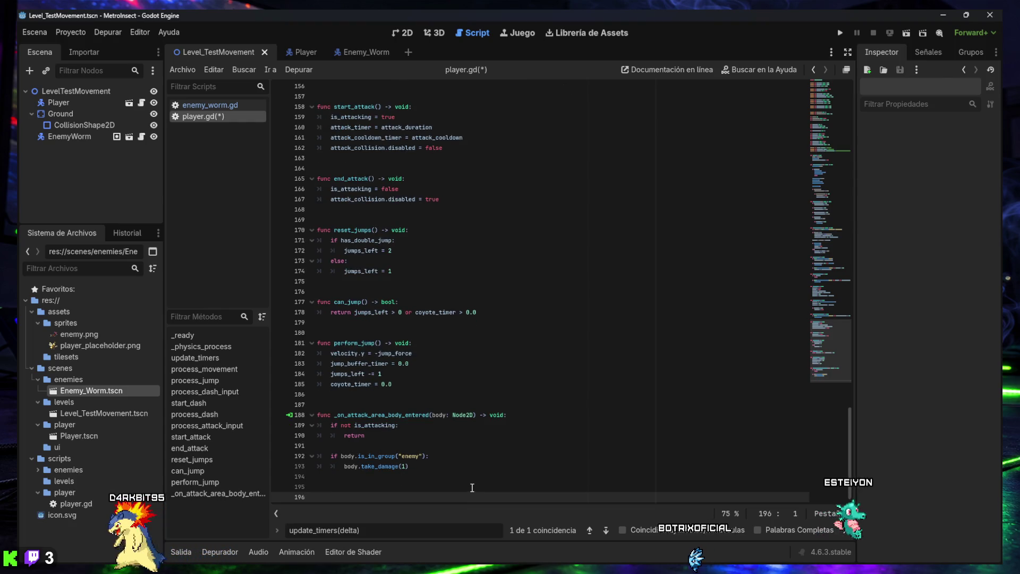
type("func take_damage(amount: int) -> void: \tif is_invincible: \t\treturn  \thealth -= amount \tprint(\"Jugador recibió daño. Vida restante: \", health)  \tis_invincible = true \tinvincibility_timer = invincibility_time \tsprite.modulate.a = 0.5  \tif health <= 0: \t\tdie()   func die() -> void: \tprint(\"Jugador derrotado\")")
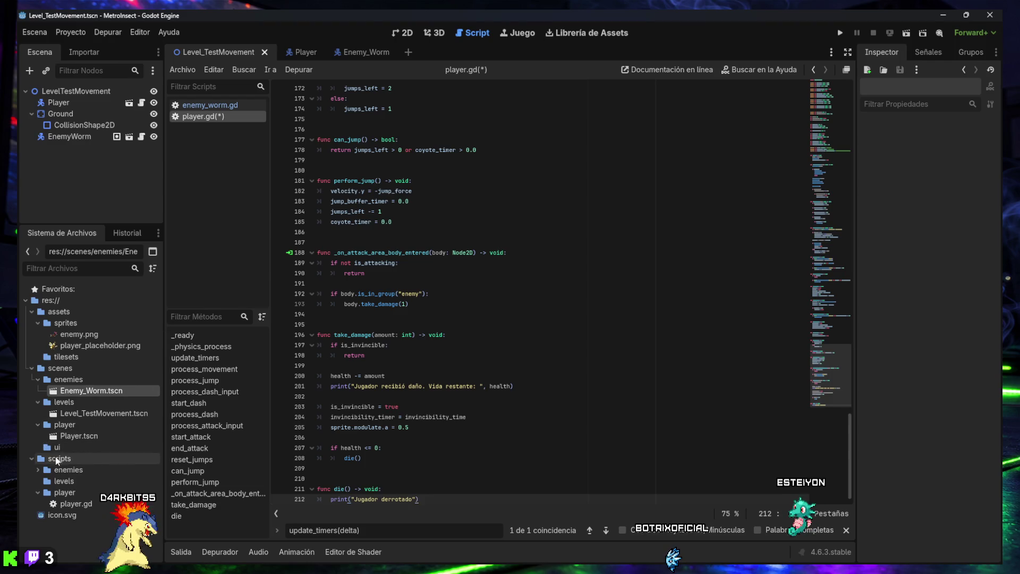
double_click(68, 437)
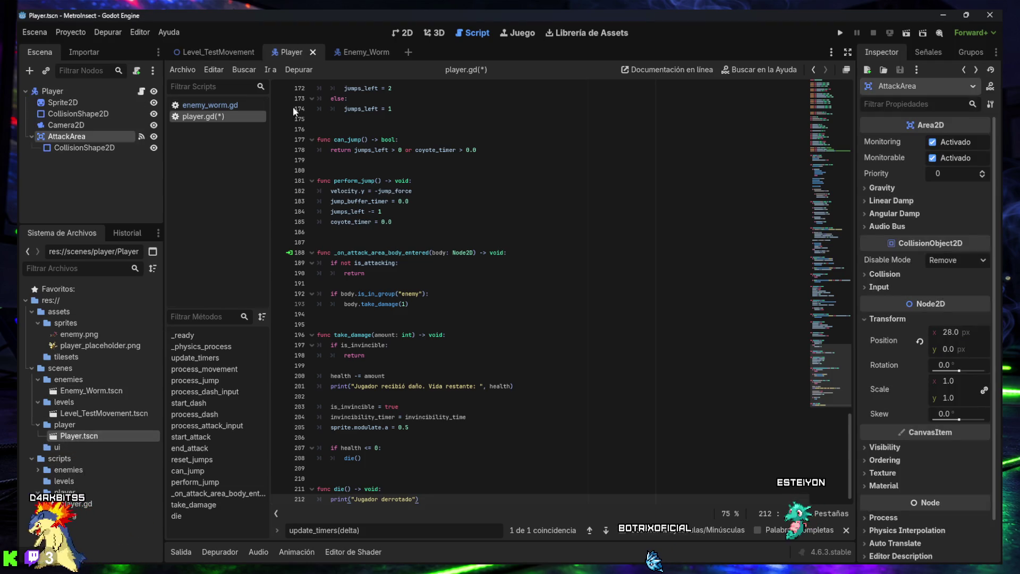
Step: Add the Player root node to a new local group named 'player'
left_click(407, 33)
left_click(66, 90)
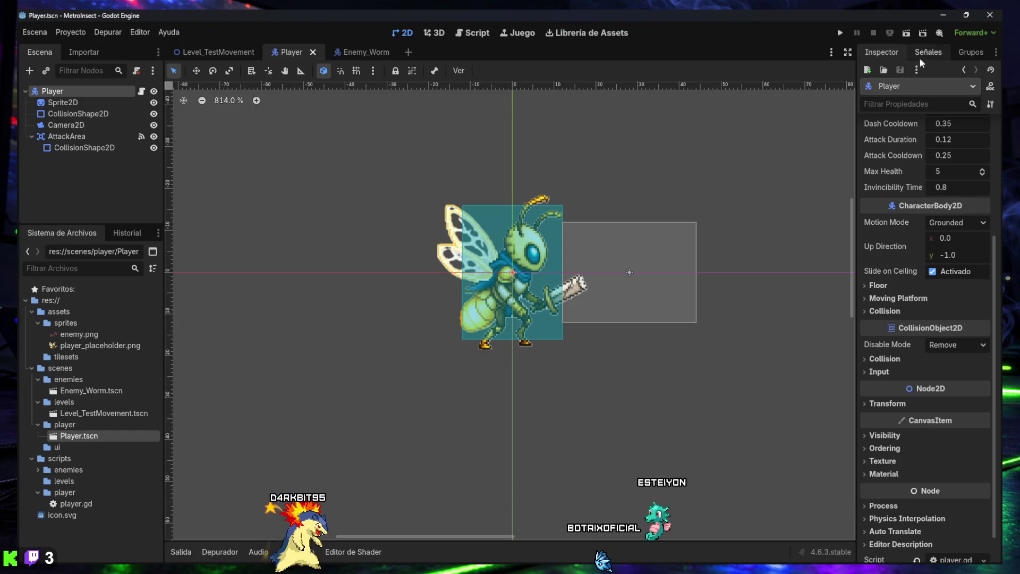
left_click(968, 53)
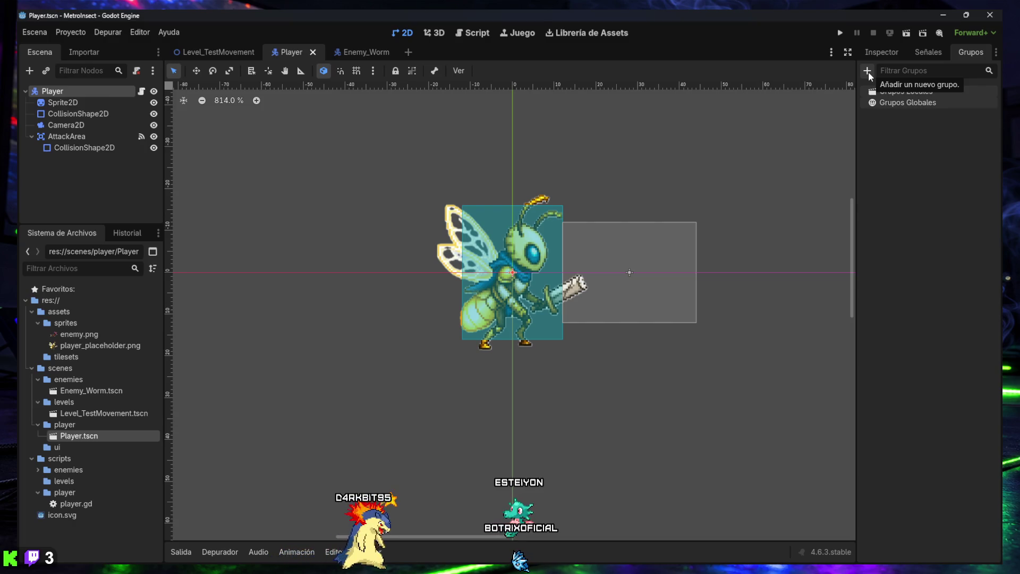
left_click(868, 71)
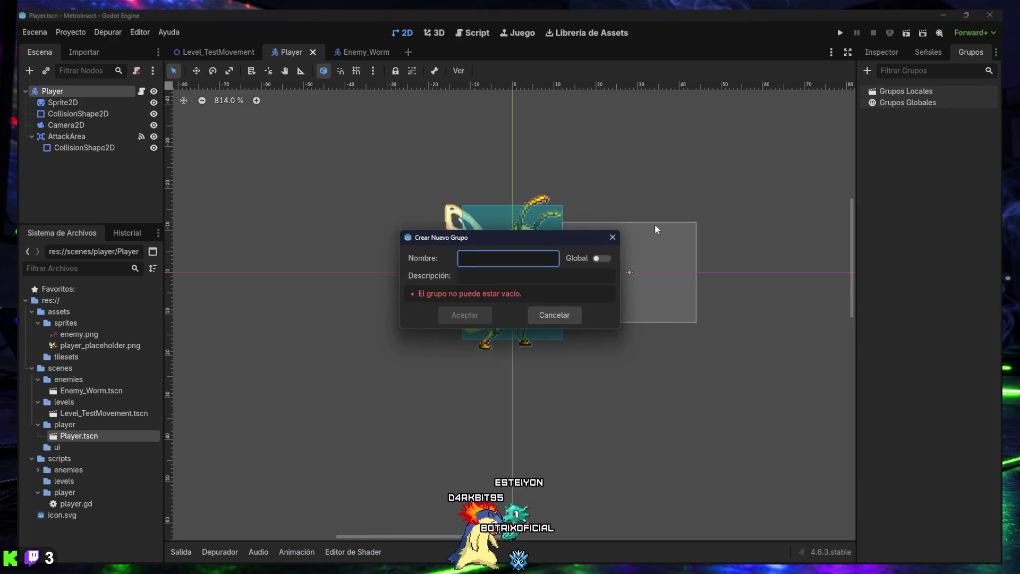
type("player")
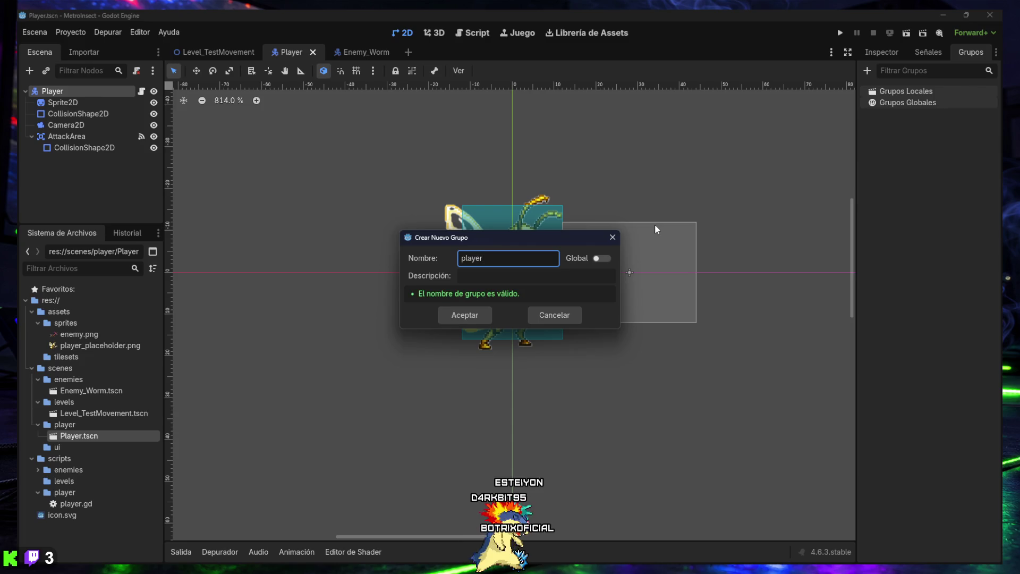
key("Return")
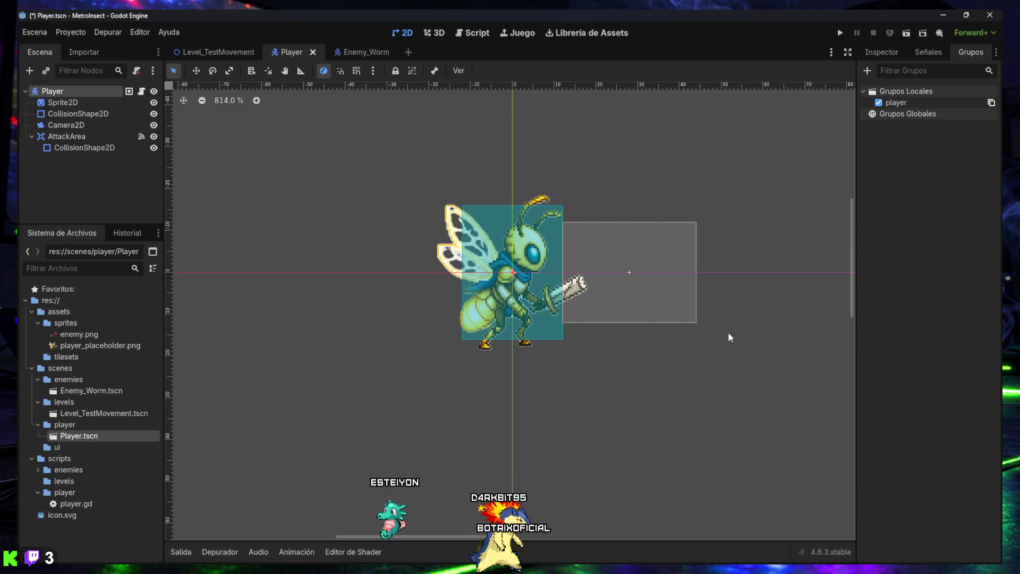
left_click(472, 33)
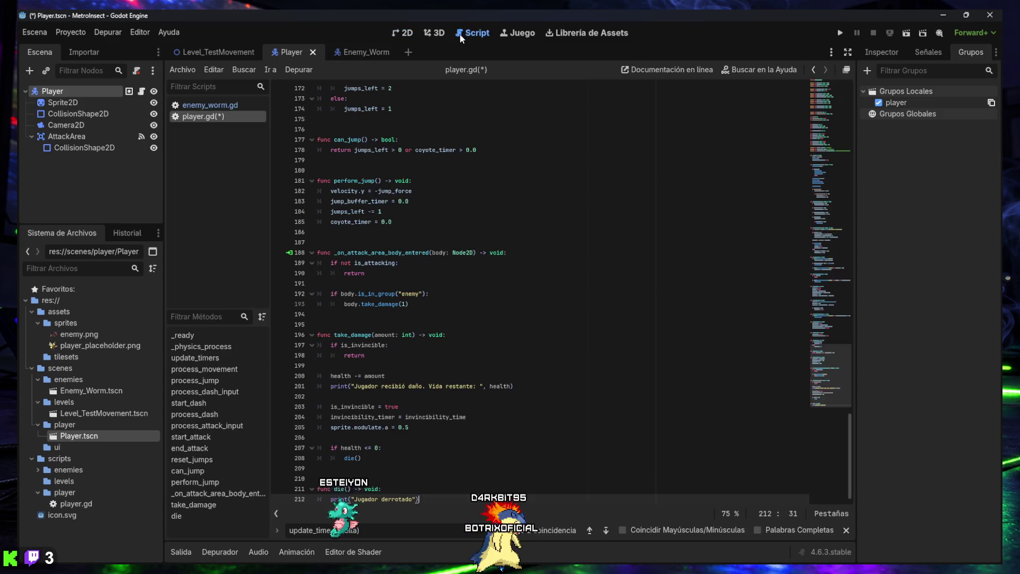
left_click(215, 106)
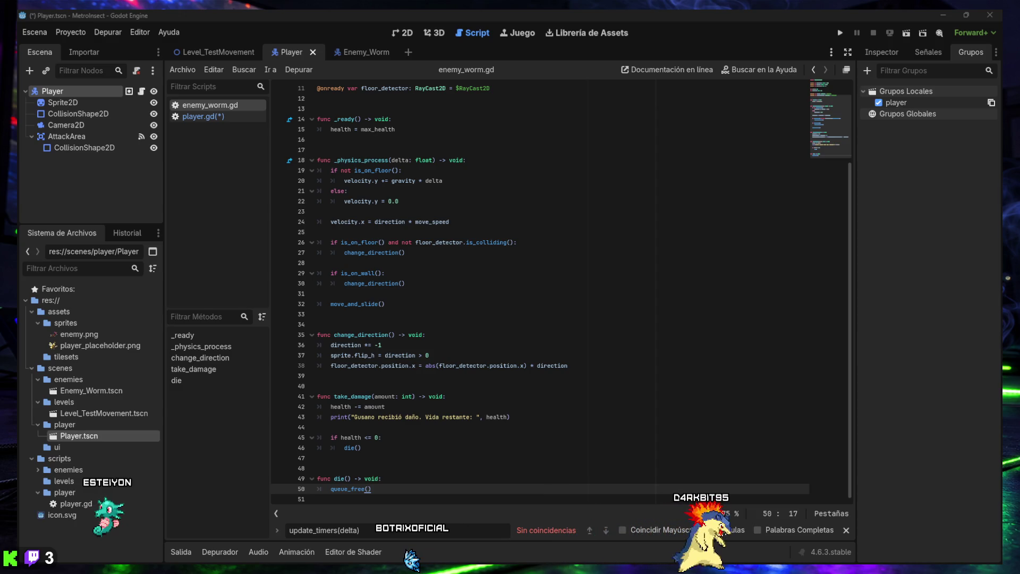
scroll(483, 323, "up", 3)
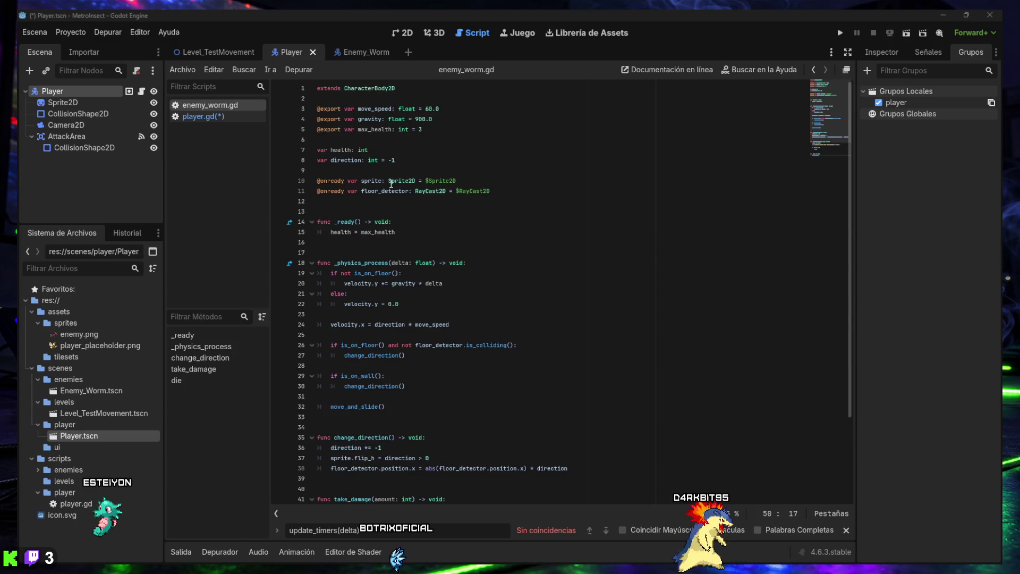
left_click(381, 205)
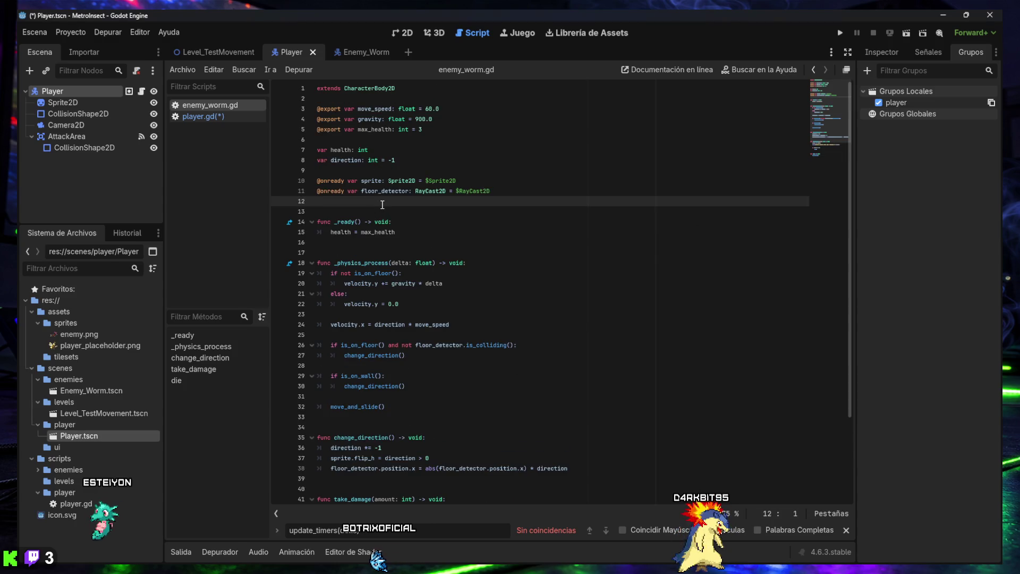
key("Return")
type("@export var contact_damage: int = 1")
key("Return")
key("Return")
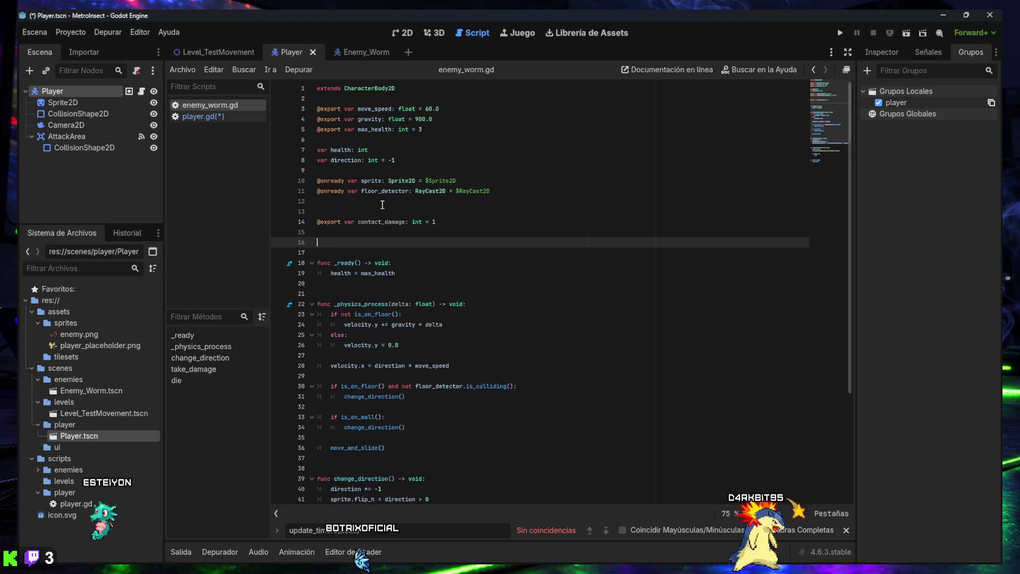
left_click(413, 222)
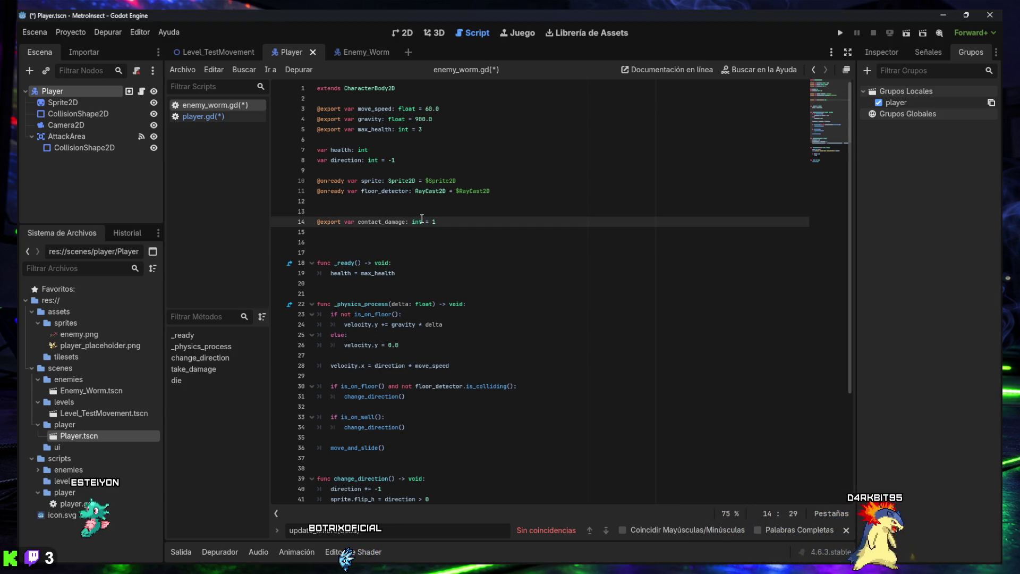
scroll(489, 221, "down", 5)
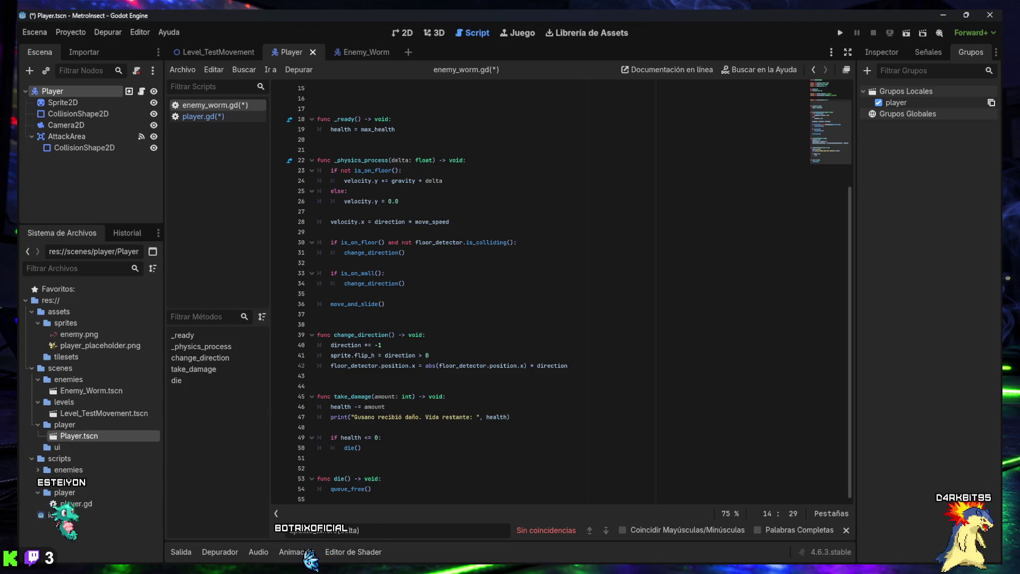
Step: Paste _on_hit_area_body_entered after die() with correct indentation, then switch to Enemy_Worm scene
left_click(451, 487)
key("Return")
type("func _on_hit_area_body_entered(body: Node2D) -> void: \tif body.is_in_group(\"player\"): \t\tbody.take_damage(contact_damage)")
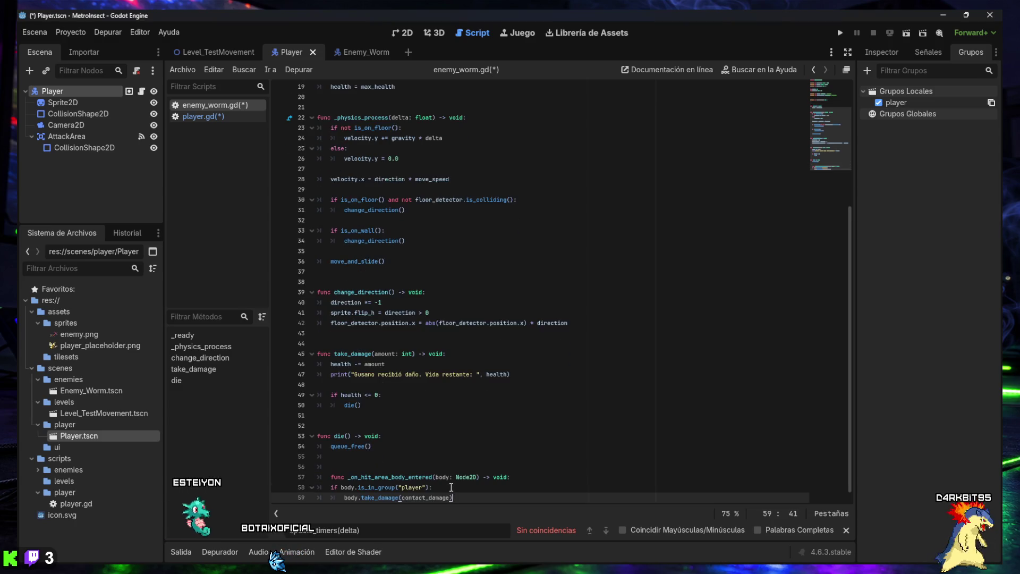
left_click_drag(473, 494, 312, 473)
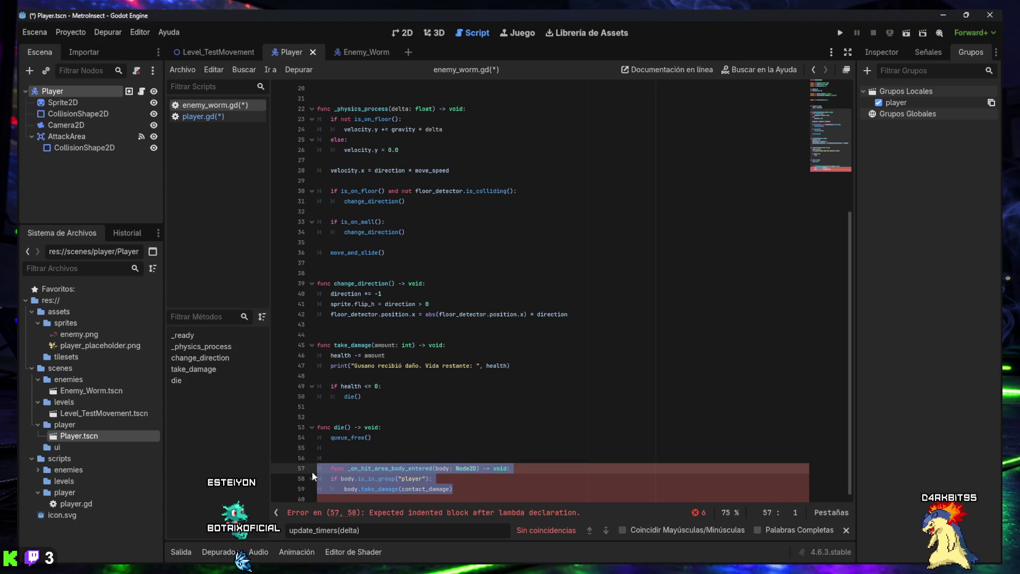
key("shift+Tab")
left_click(449, 489)
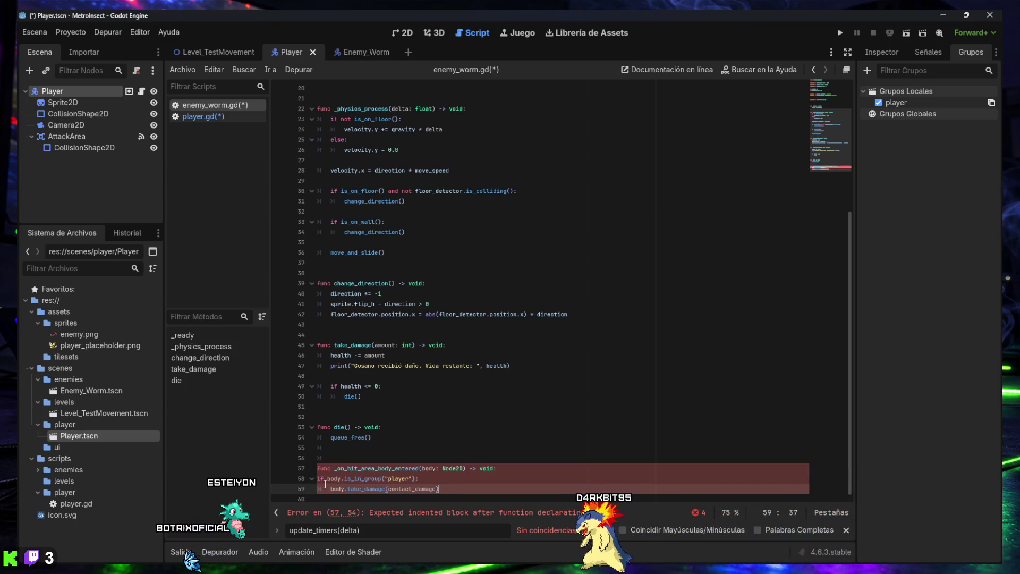
left_click(293, 478, "shift")
key("Tab")
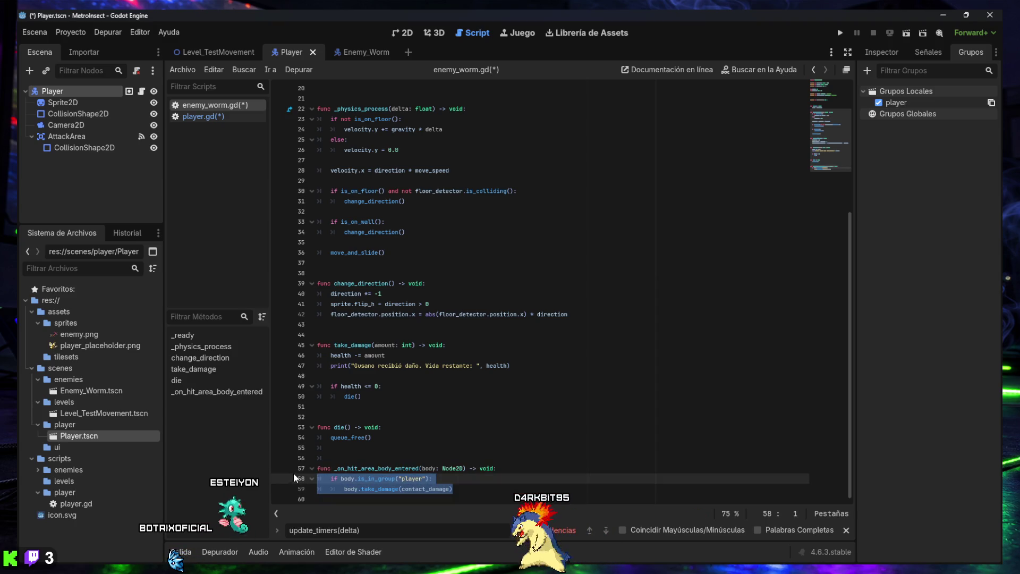
left_click(452, 500)
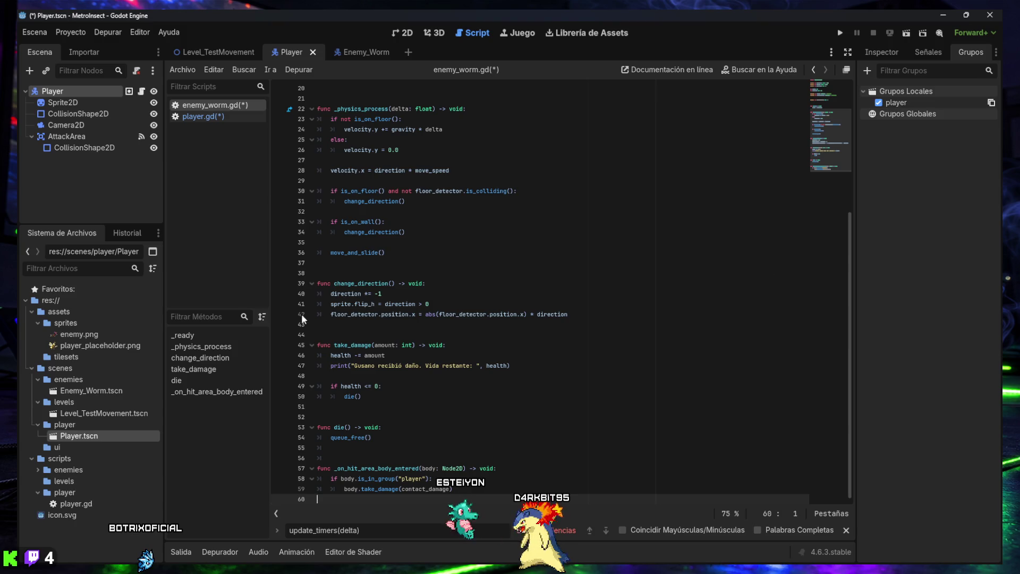
double_click(82, 389)
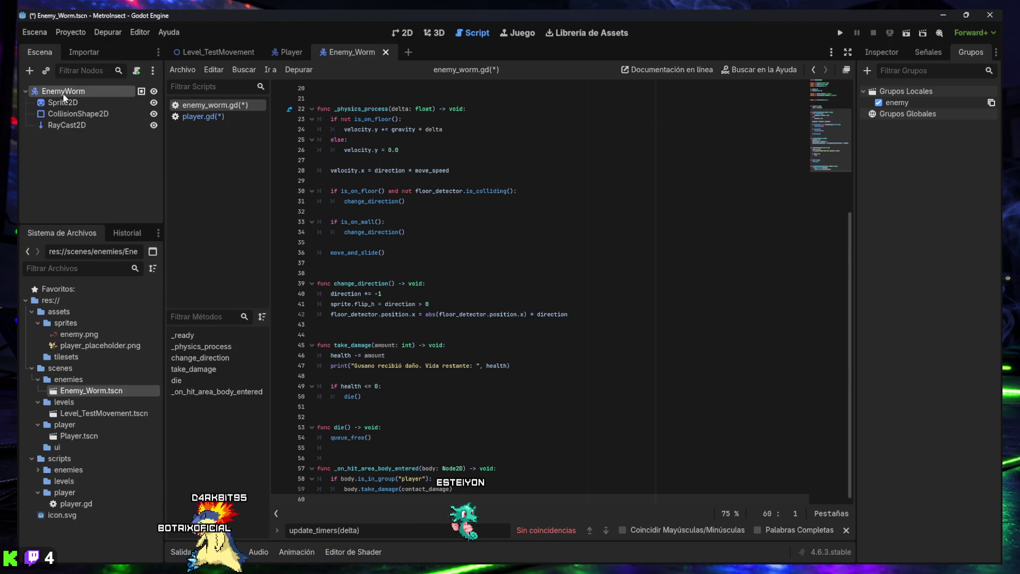
Step: Add an Area2D node under EnemyWorm and rename it HitArea
left_click(29, 71)
type("area")
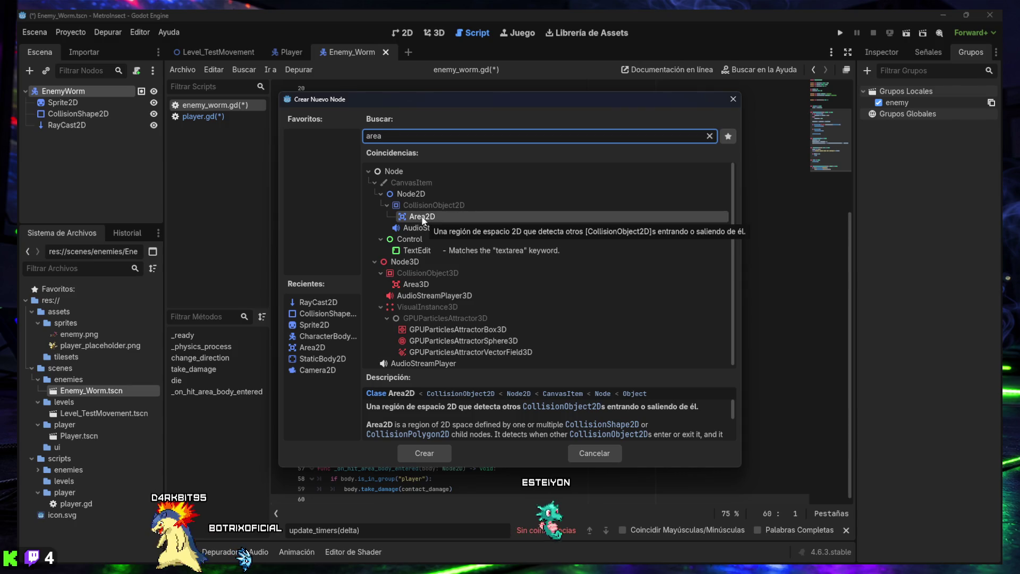
double_click(422, 217)
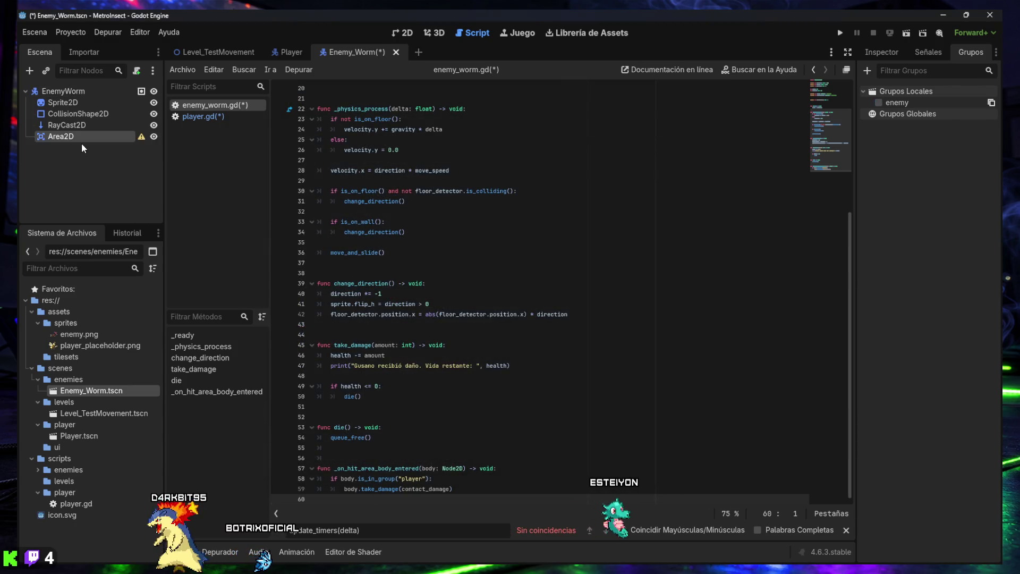
double_click(64, 137)
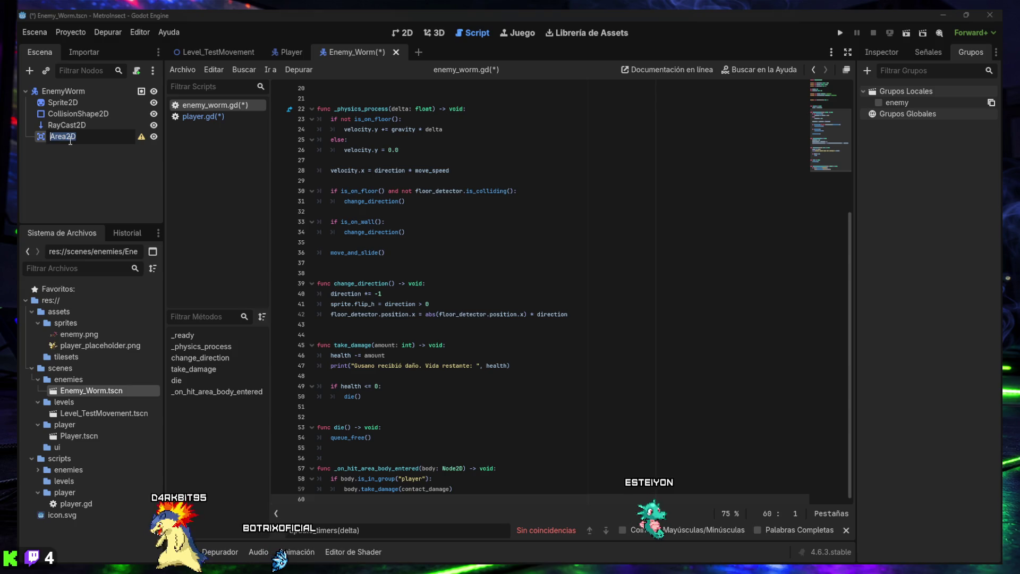
type("HitArea")
key("Return")
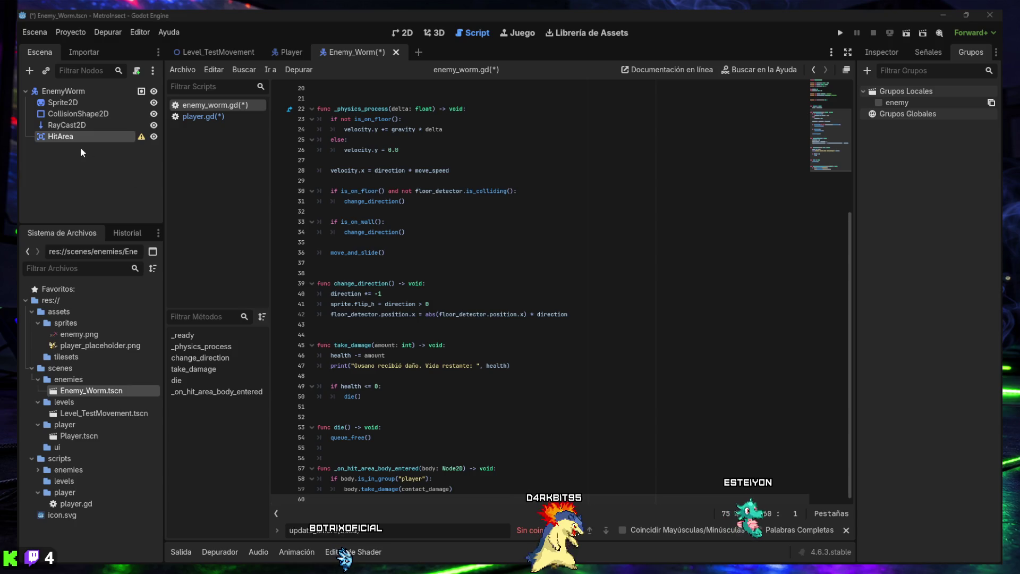
Step: Add a CollisionShape2D child node under HitArea
right_click(65, 138)
left_click(111, 146)
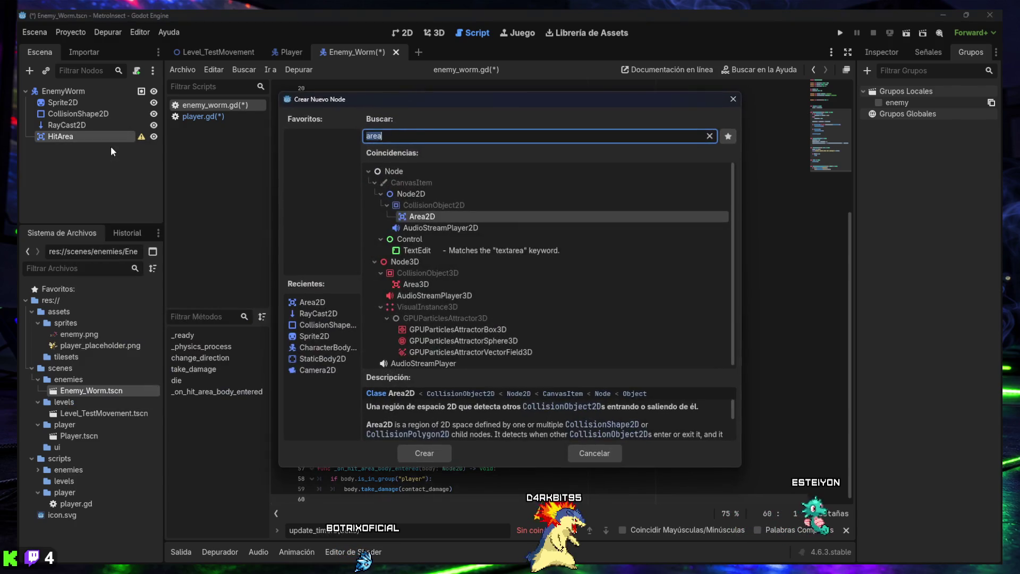
type("CollisionShape2D")
double_click(440, 205)
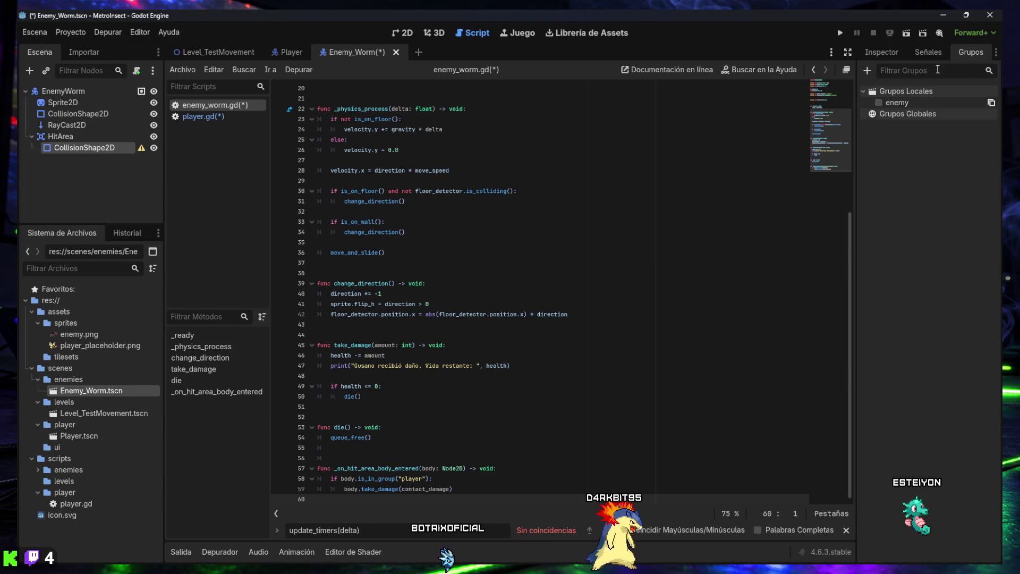
Step: Give the HitArea's CollisionShape2D a Rectangle shape in the Inspector
left_click(877, 52)
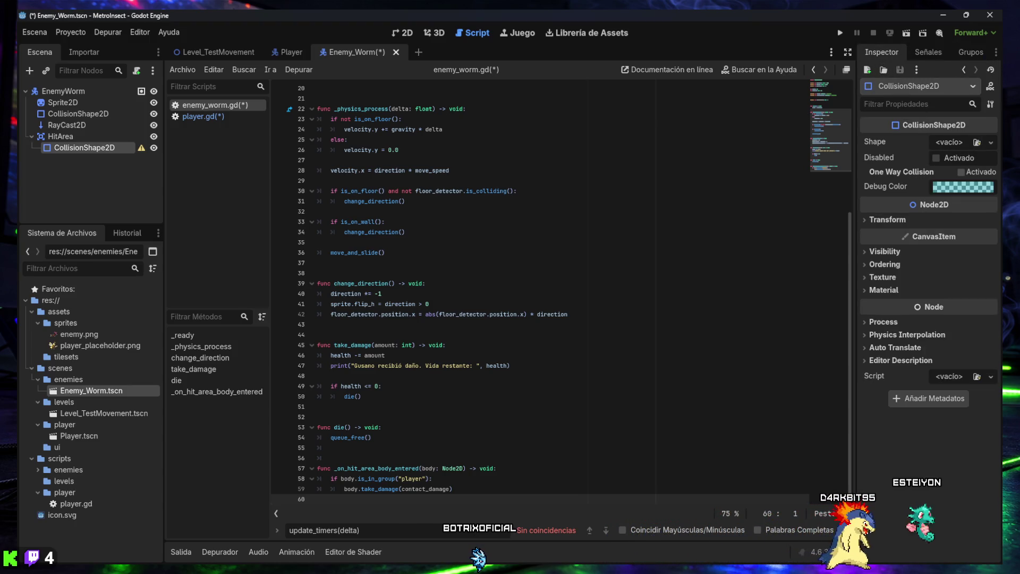
left_click(991, 142)
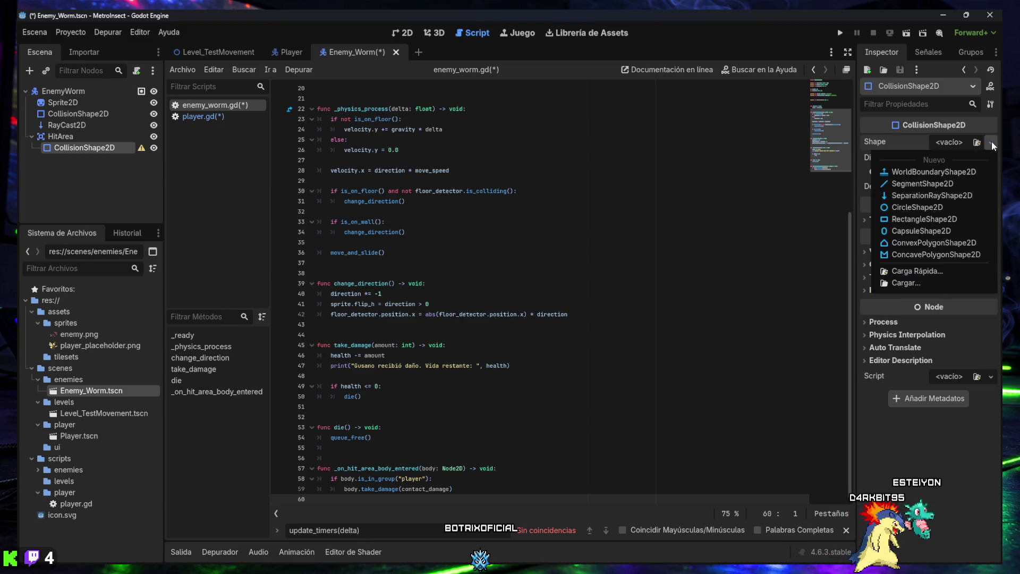
left_click(947, 221)
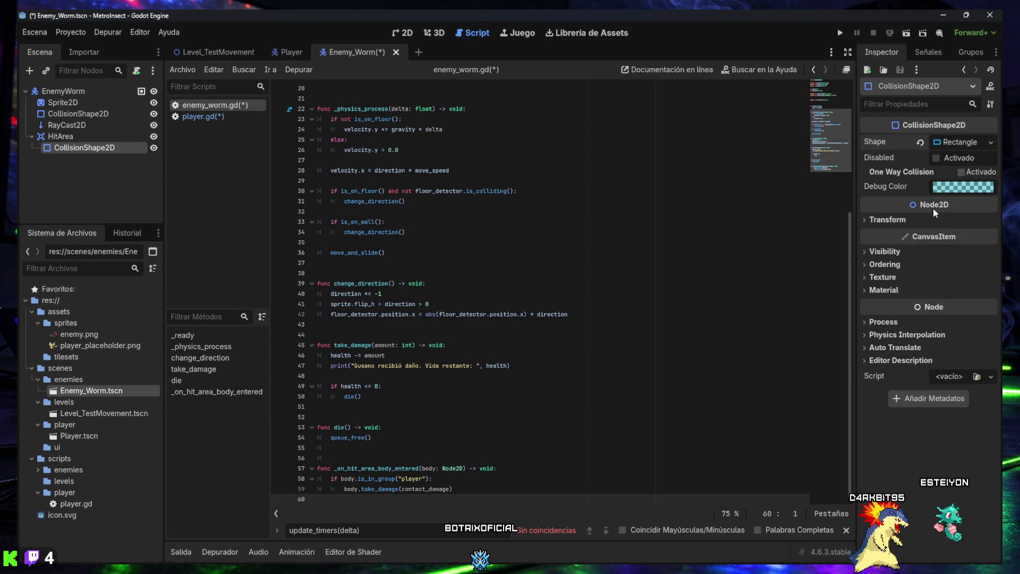
mouse_move(937, 207)
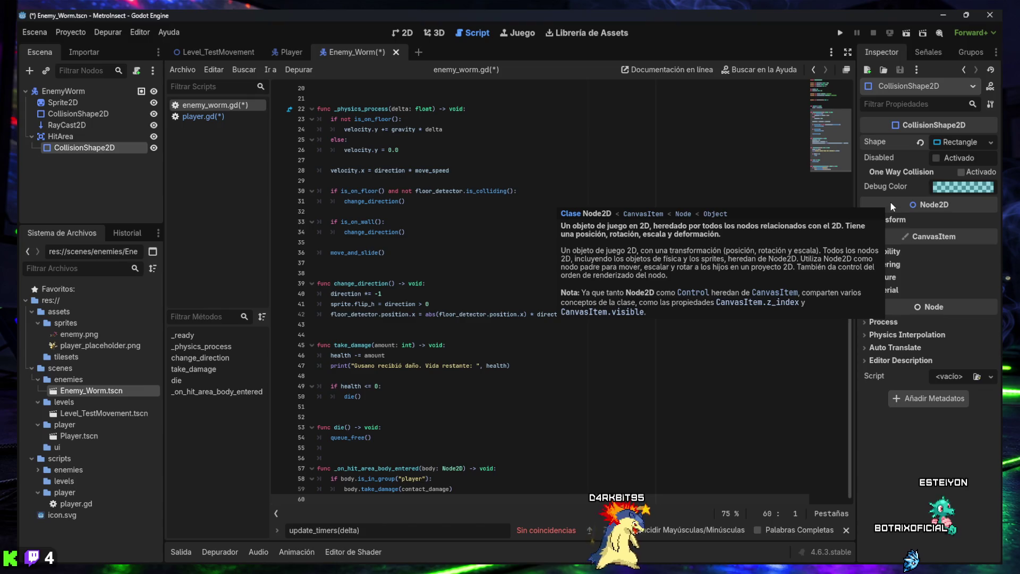
mouse_move(975, 567)
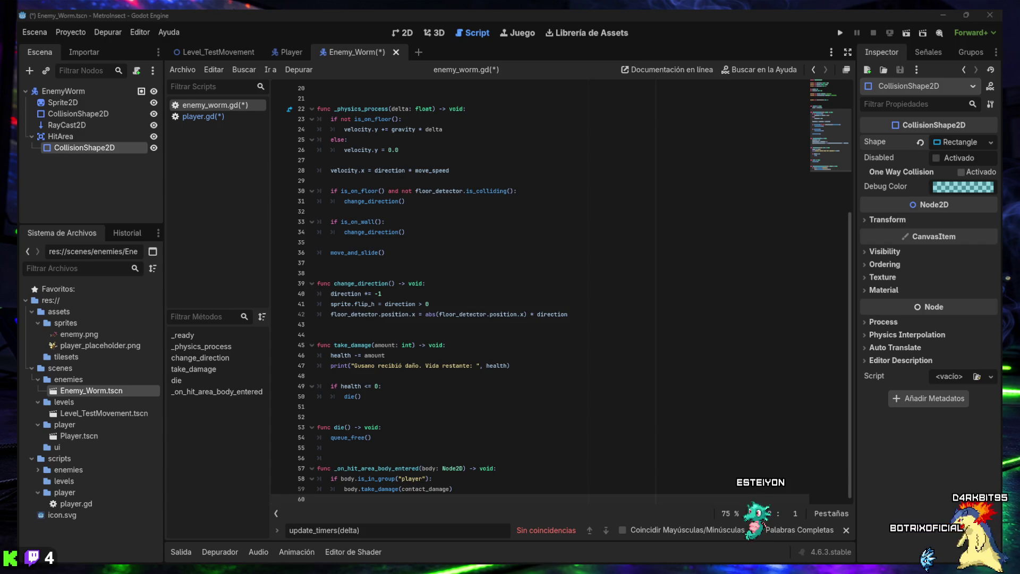
Step: Set the HitArea rectangle's Size x to 30 px, then show HitArea's signals list
left_click(956, 142)
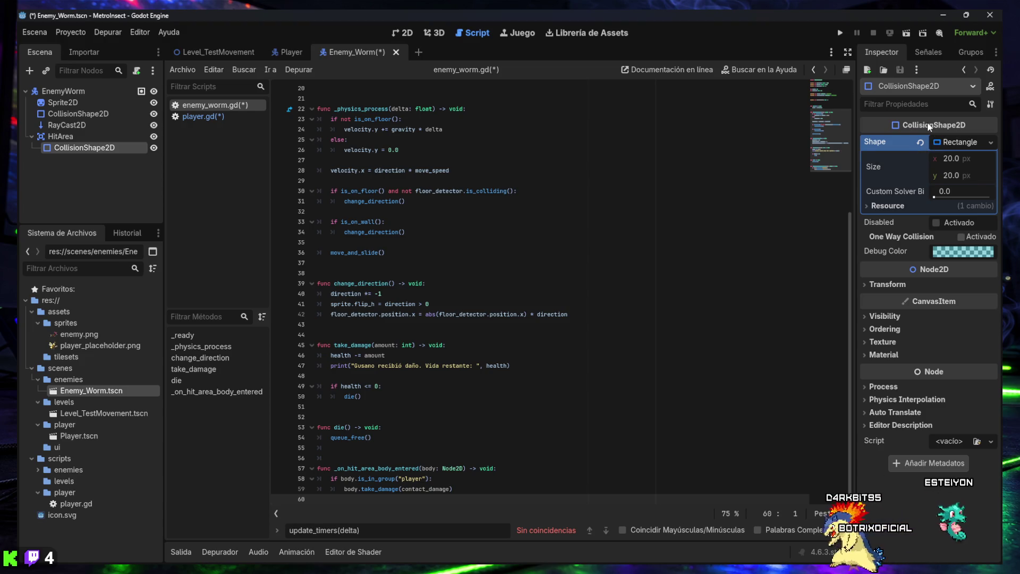
left_click(951, 160)
type("30")
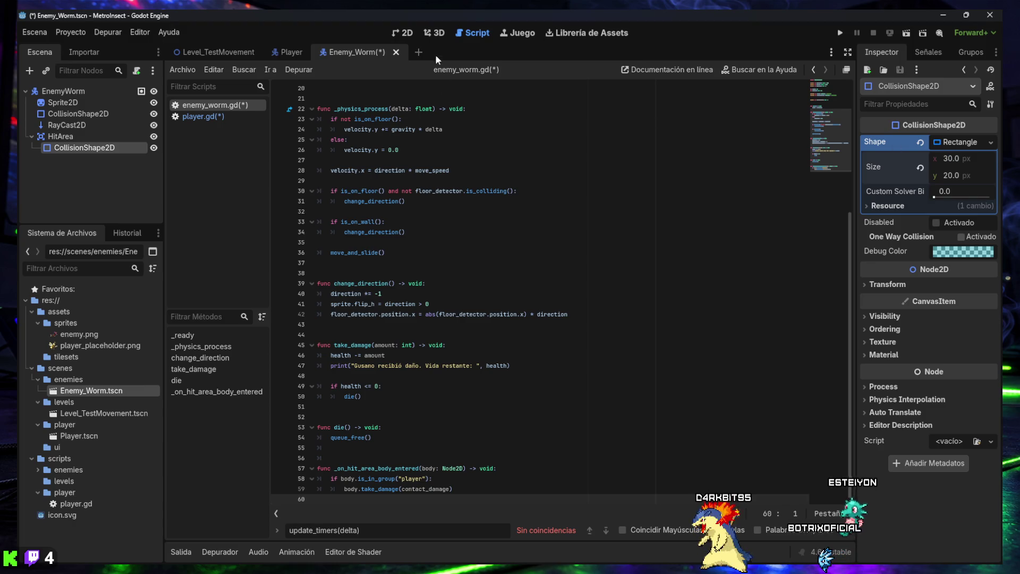
left_click(404, 33)
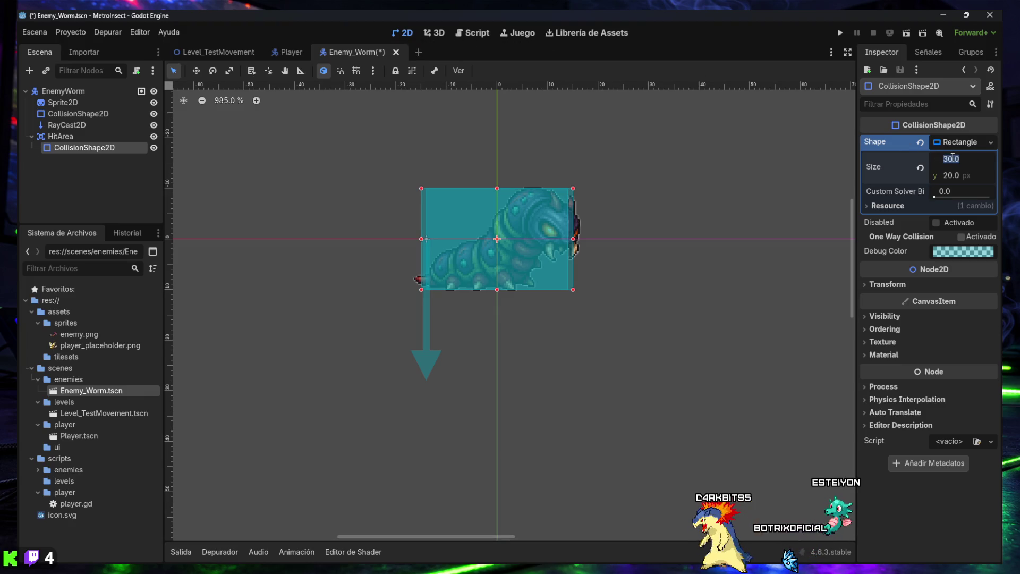
type("20")
key("Return")
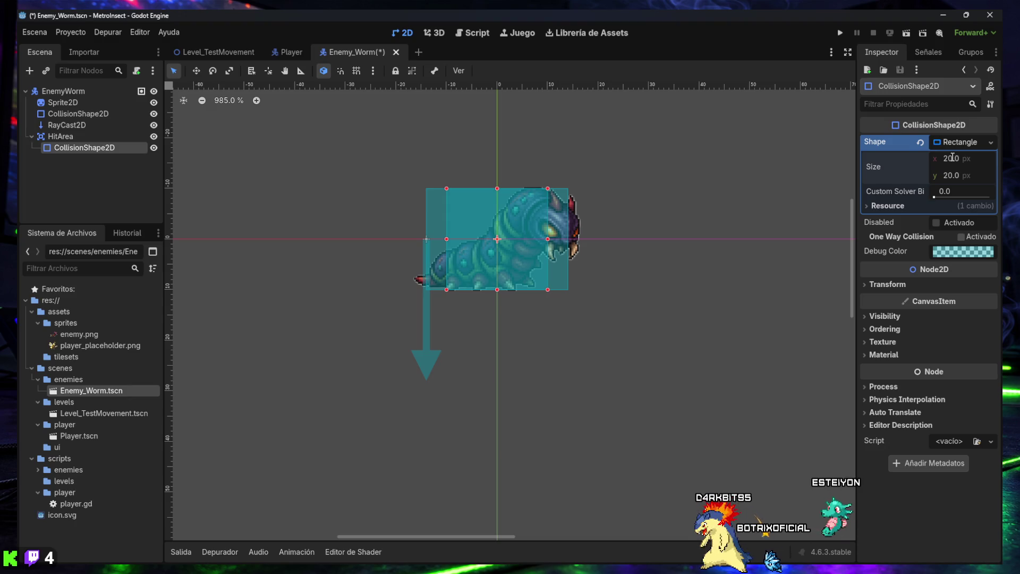
left_click(952, 157)
type("30")
key("Return")
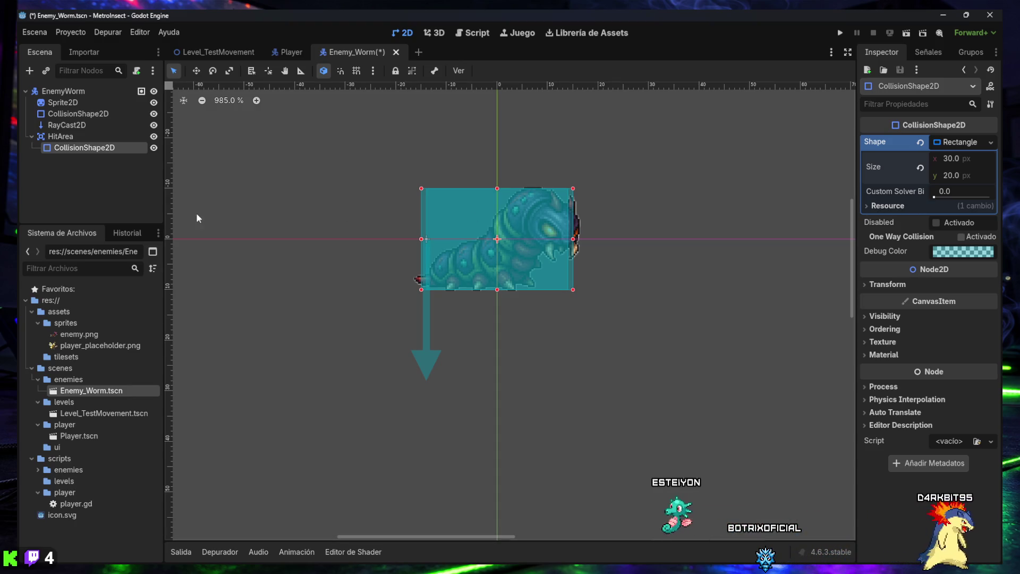
left_click(65, 136)
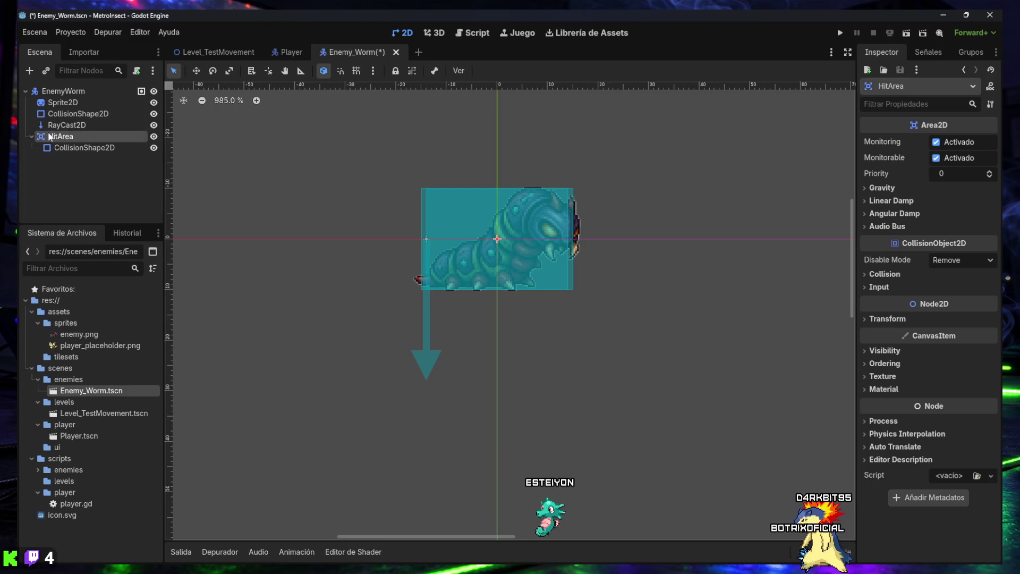
left_click(927, 52)
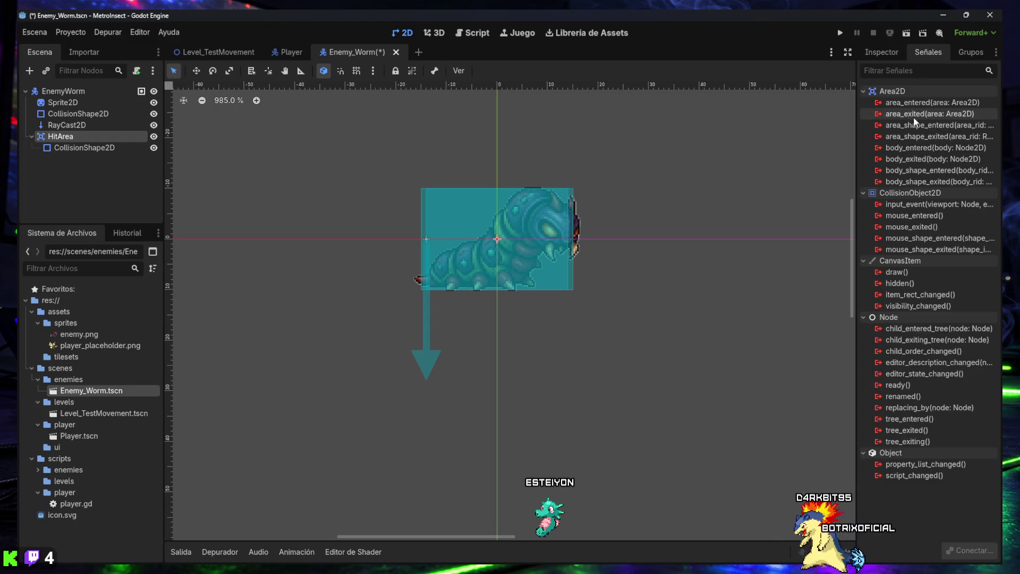
Step: Open the Connect Signal dialog for HitArea's body_entered(body: Node2D) signal
left_click(909, 151)
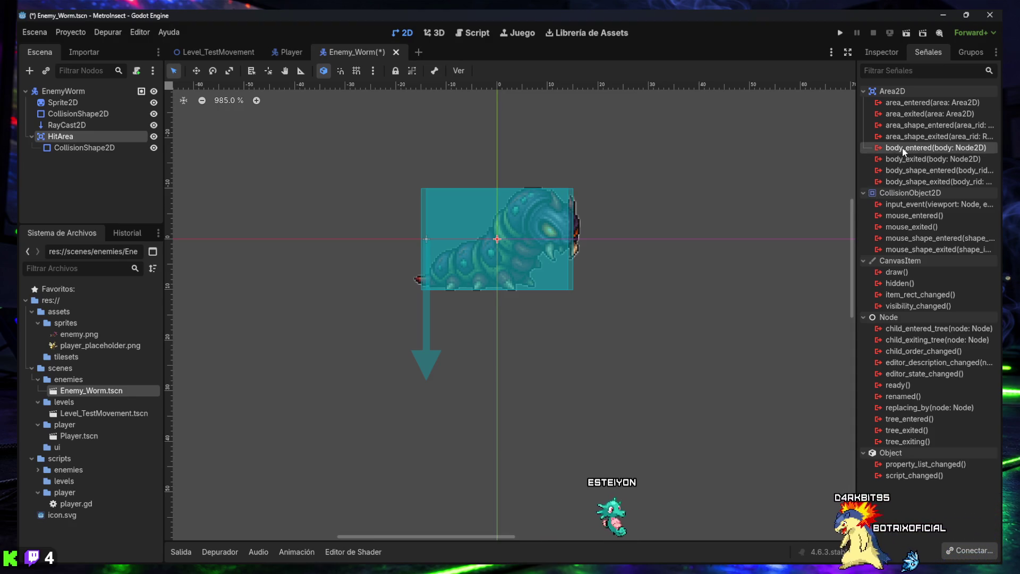
double_click(903, 148)
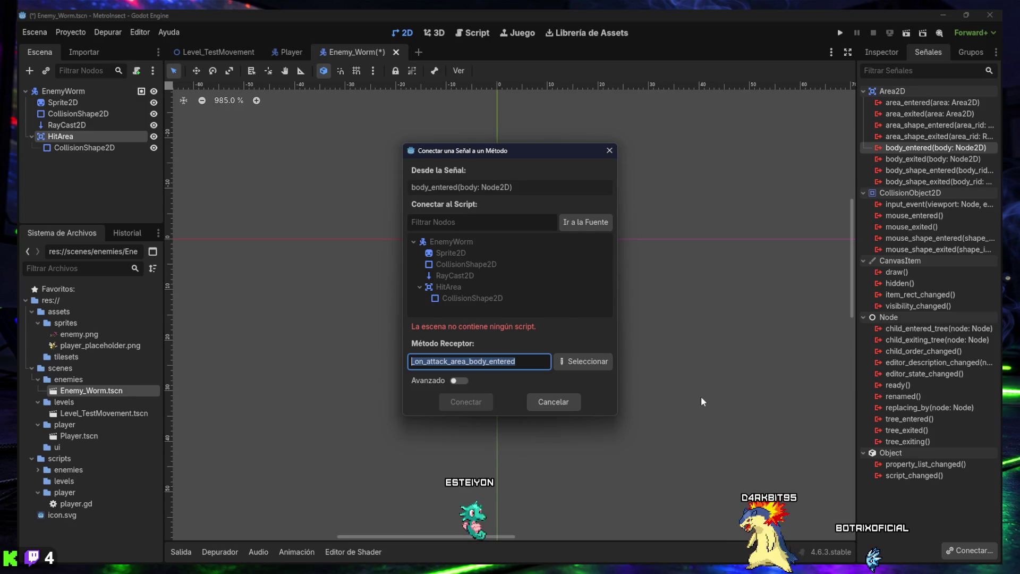
Step: Try connecting body_entered to EnemyWorm, which fails with a method-not-found error, and screenshot it
left_click(441, 244)
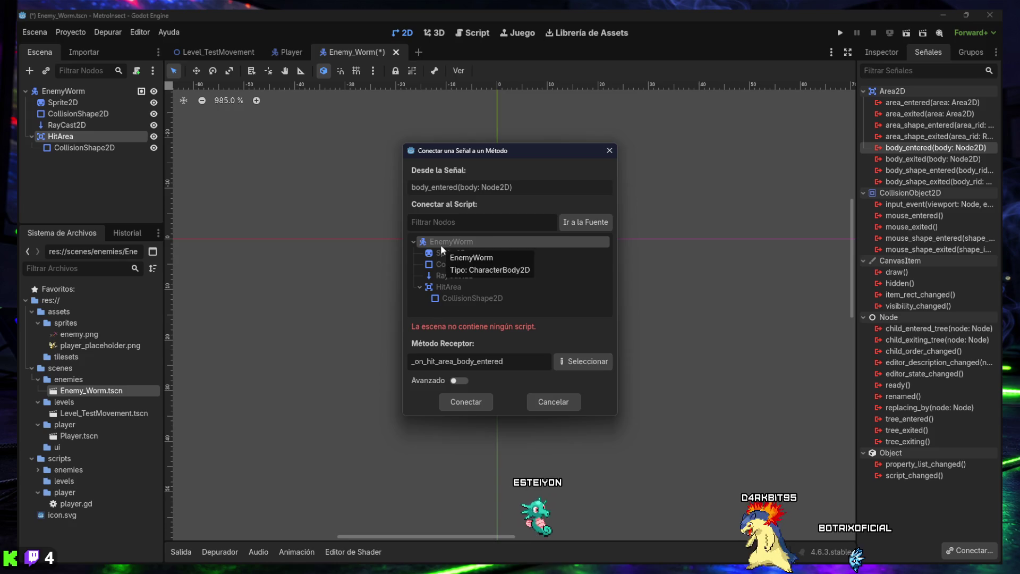
left_click(475, 404)
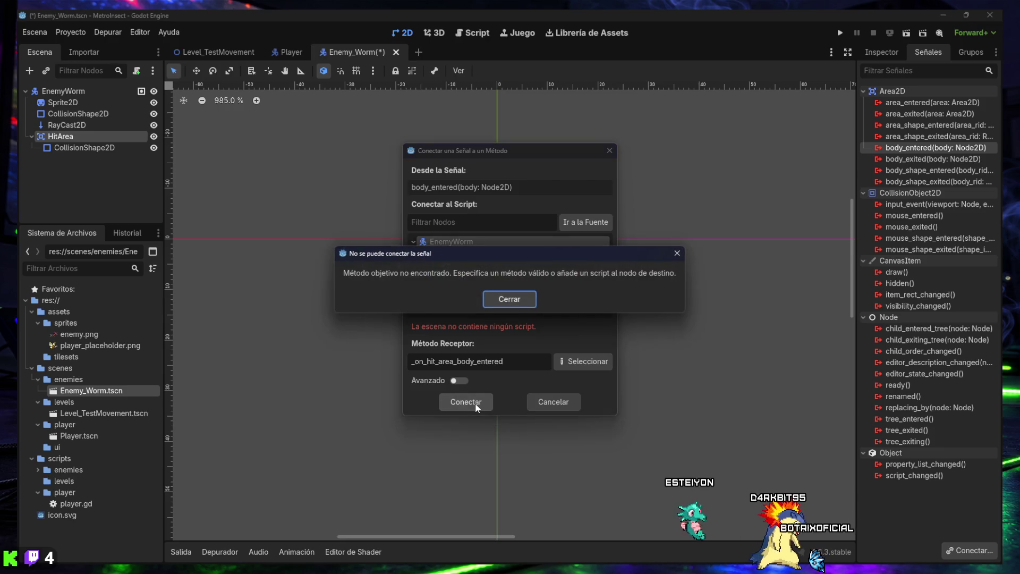
left_click(495, 301)
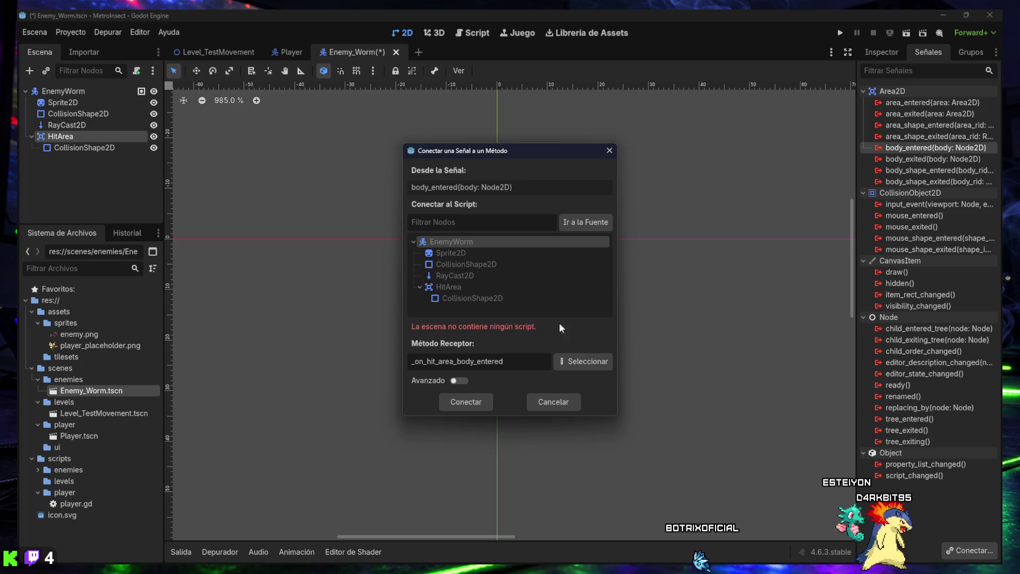
left_click(464, 403)
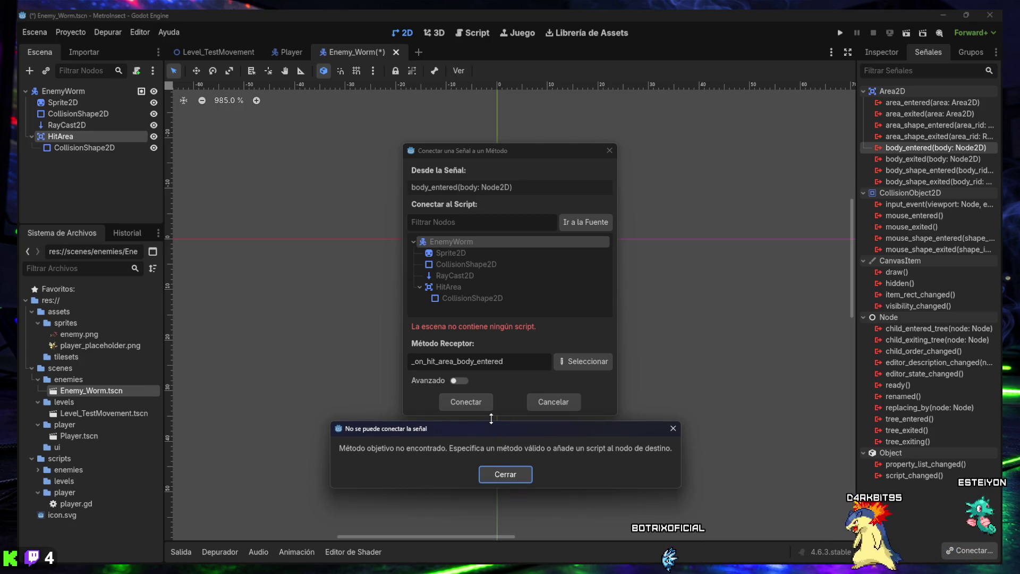
key("super+shift+s")
mouse_move(18, 10)
left_mouse_down()
mouse_move(188, 110)
mouse_move(384, 298)
mouse_move(939, 511)
mouse_move(1001, 566)
left_mouse_up()
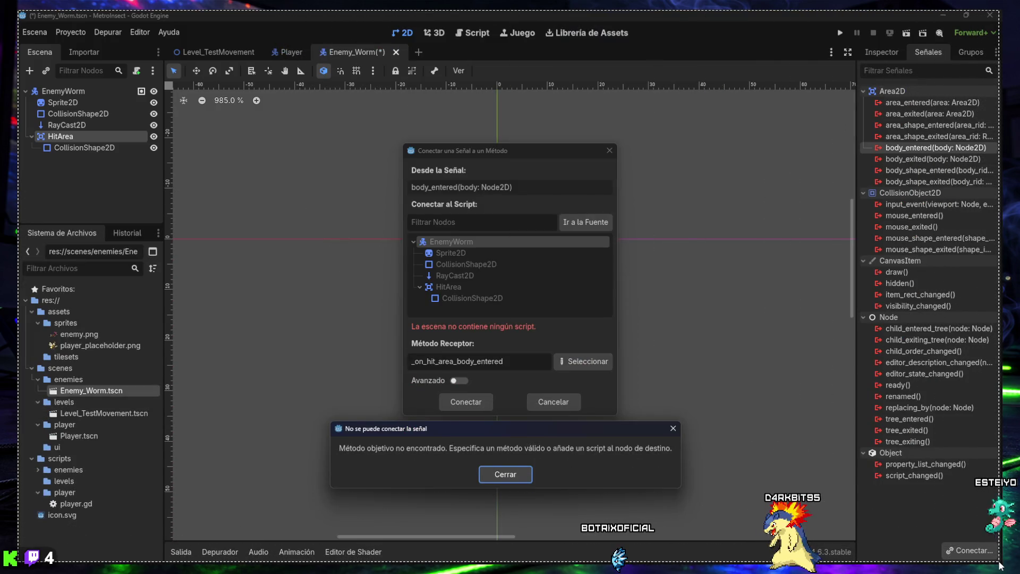
Step: Dismiss the error, cancel the signal connection and save the Enemy_Worm scene
left_click(674, 429)
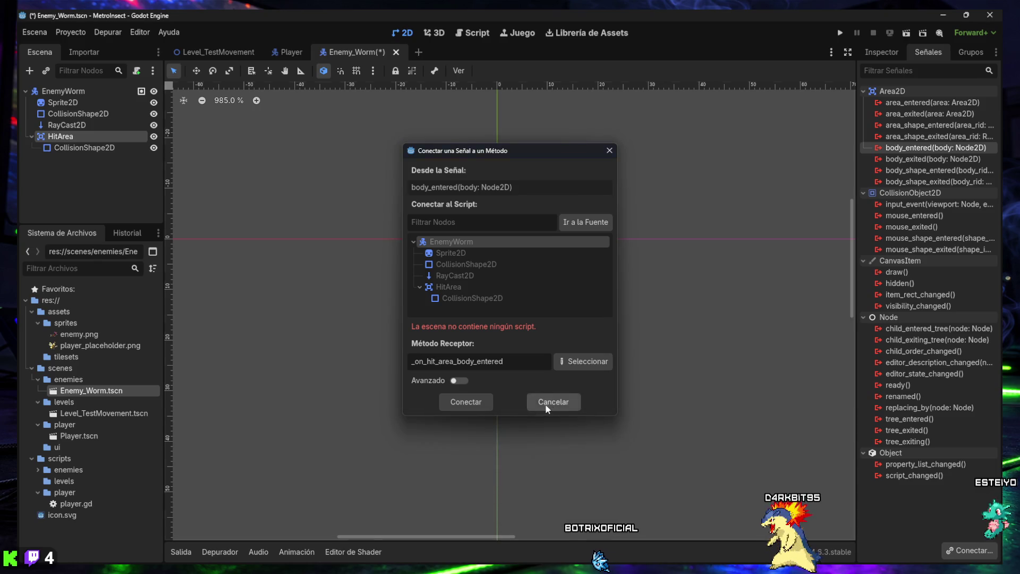
left_click(545, 404)
left_click(79, 167)
key("ctrl+s")
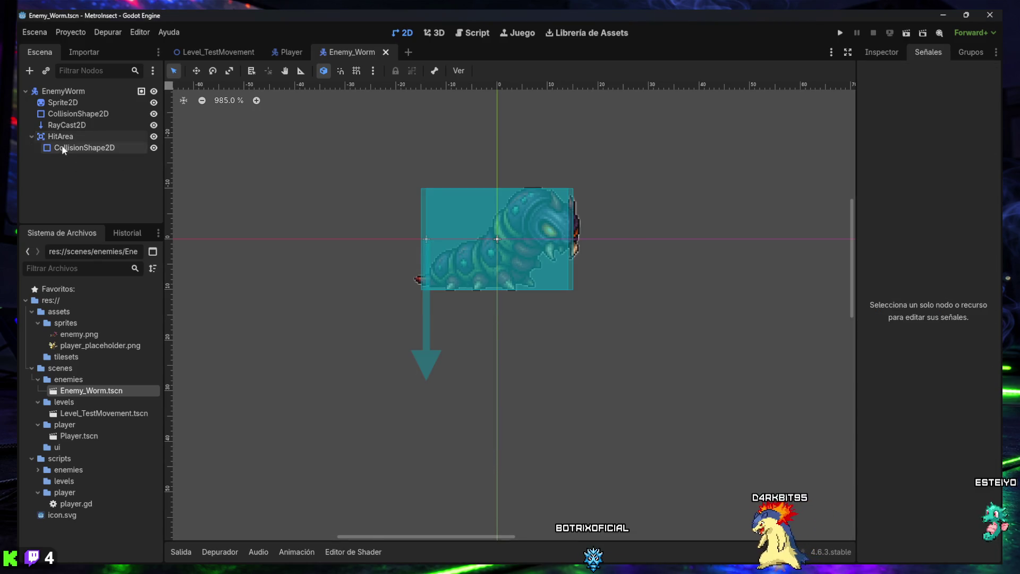
left_click(66, 139)
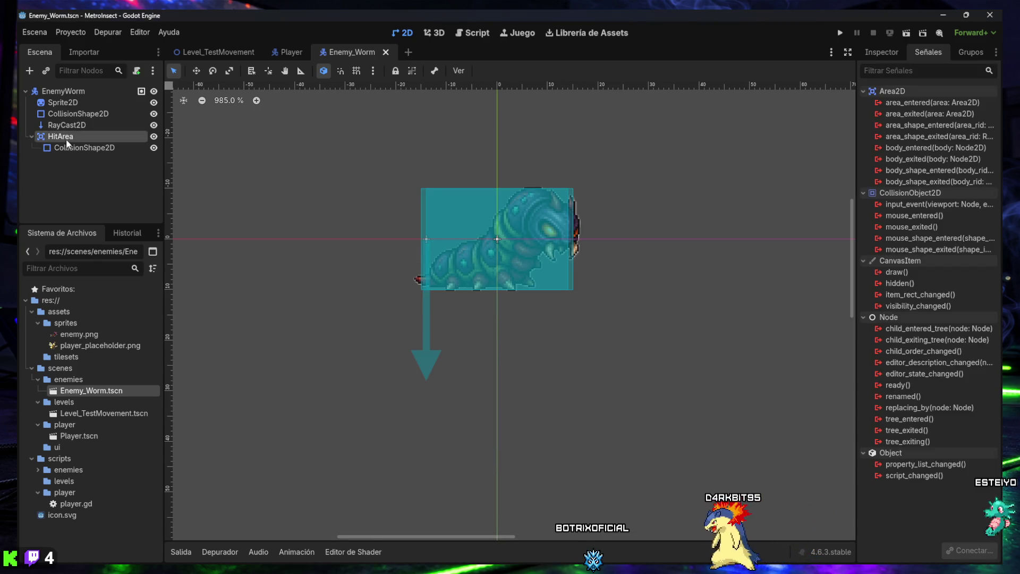
double_click(911, 147)
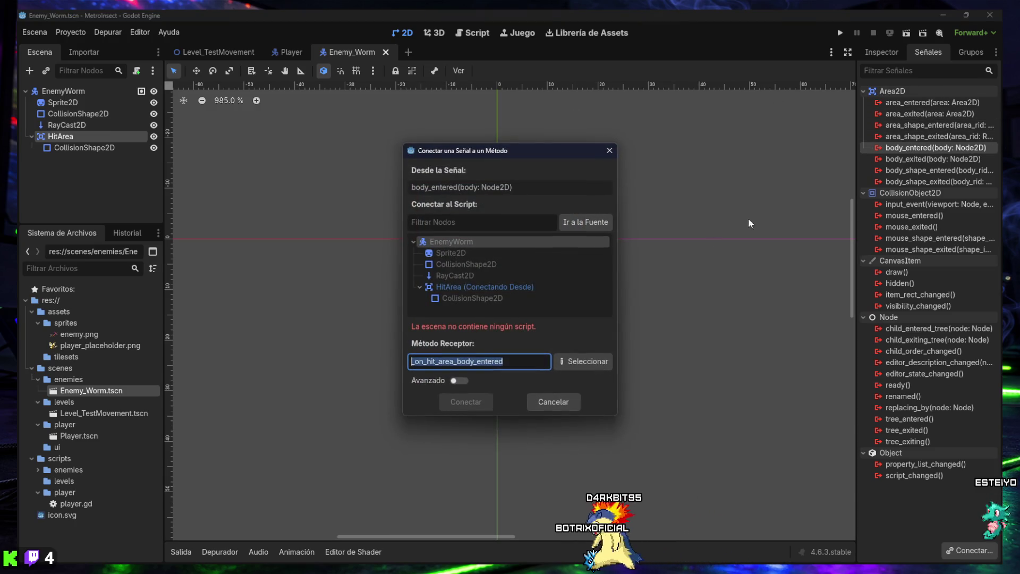
left_click(448, 241)
left_click(477, 402)
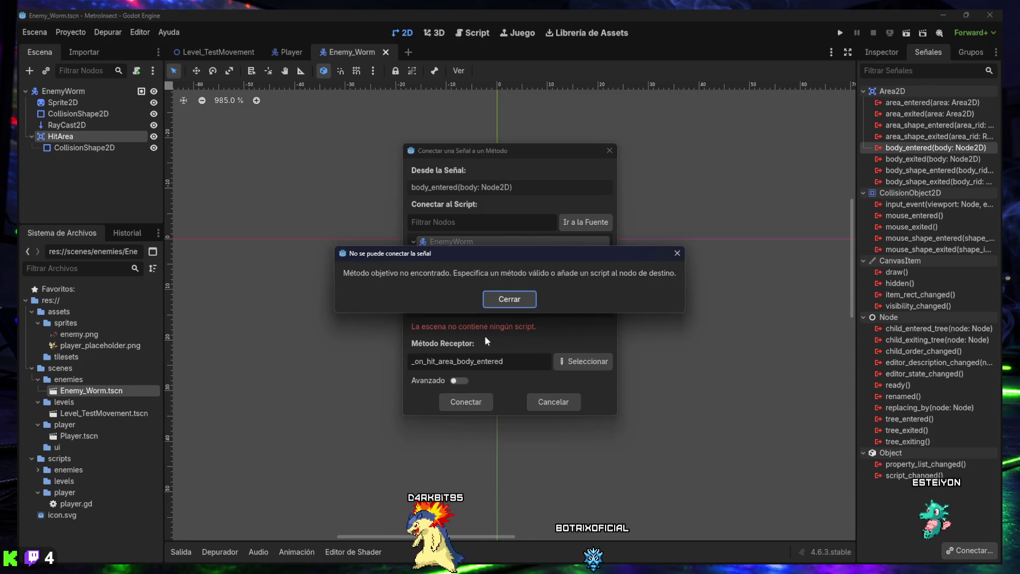
mouse_move(497, 256)
left_mouse_down()
mouse_move(498, 102)
mouse_move(508, 110)
mouse_move(507, 426)
left_mouse_up()
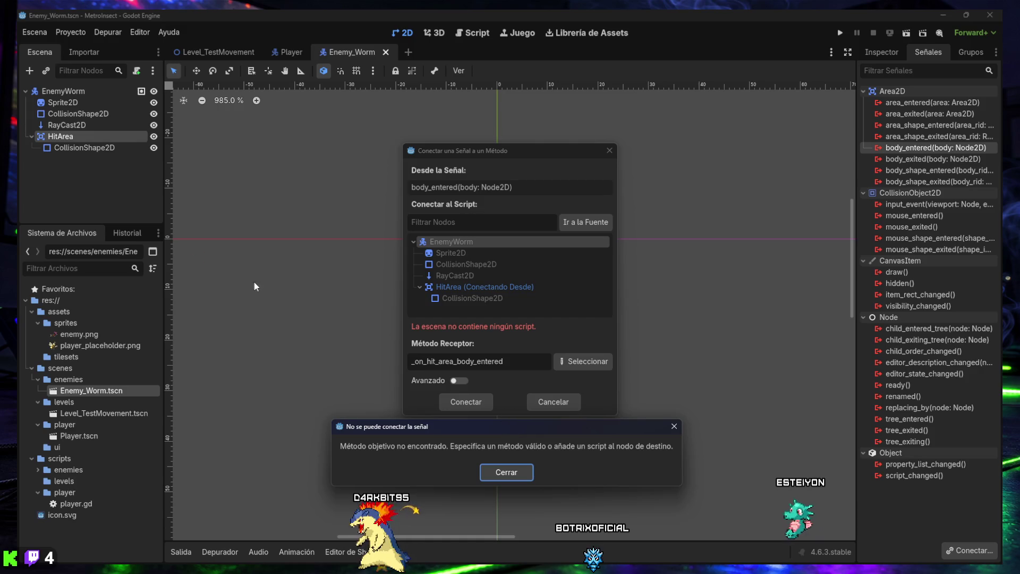
key("super+shift+s")
mouse_move(18, 9)
left_mouse_down()
mouse_move(28, 30)
mouse_move(978, 539)
mouse_move(998, 562)
left_mouse_up()
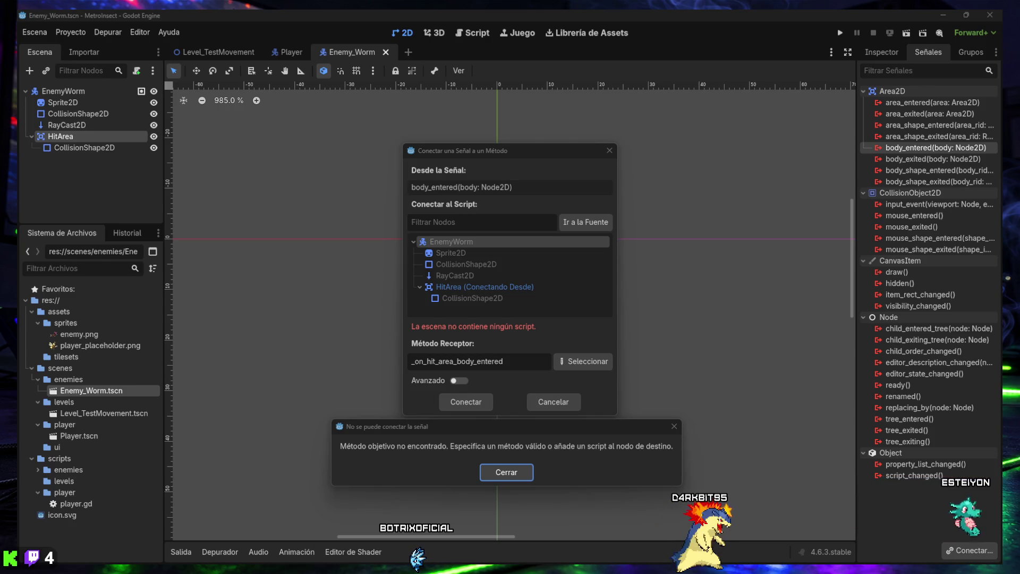
left_click(502, 467)
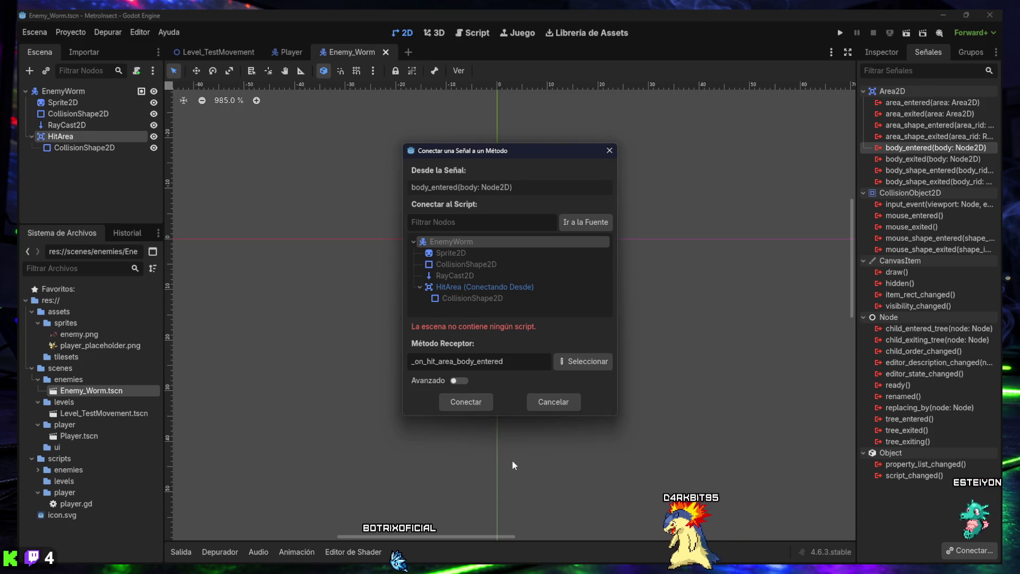
left_click(556, 406)
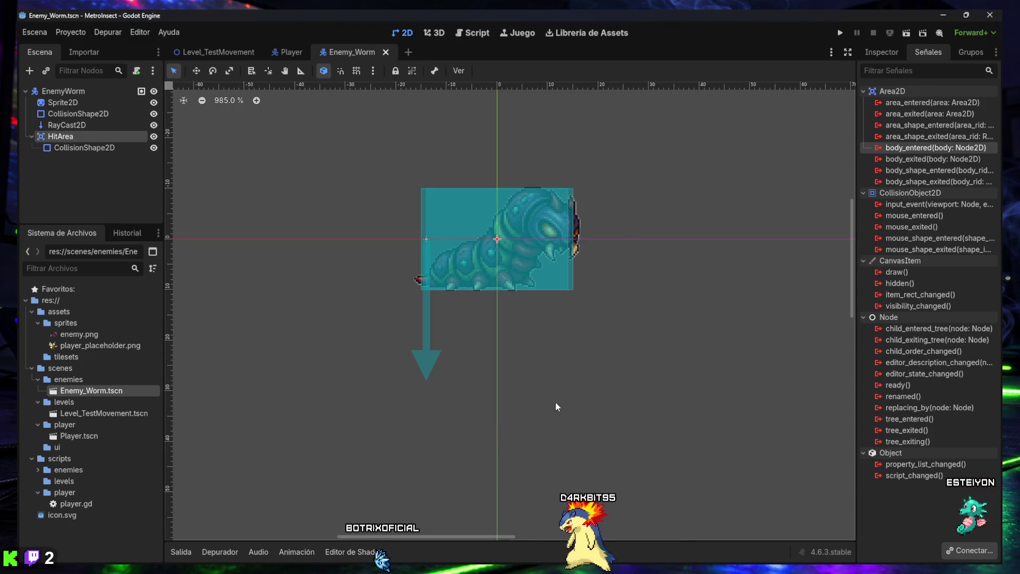
Step: Attach enemy_worm.gd to the EnemyWorm root node through the Inspector's Script field and save
left_click(68, 92)
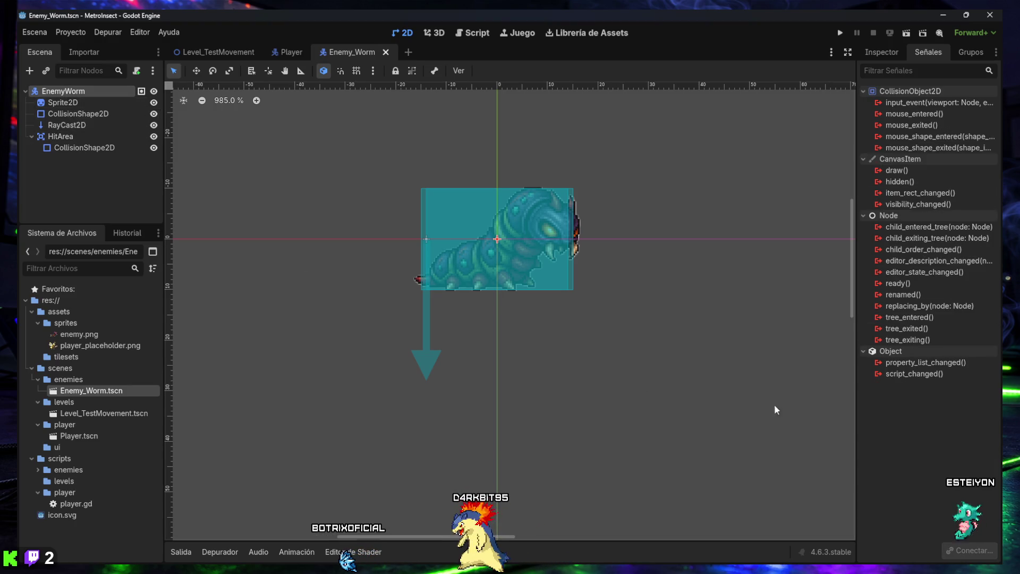
left_click(878, 55)
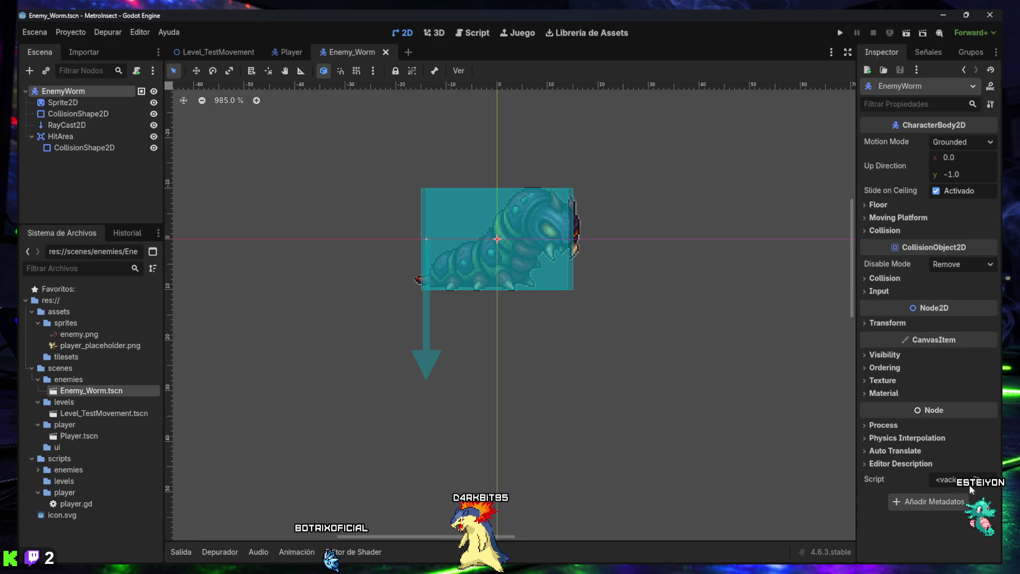
left_click(950, 479)
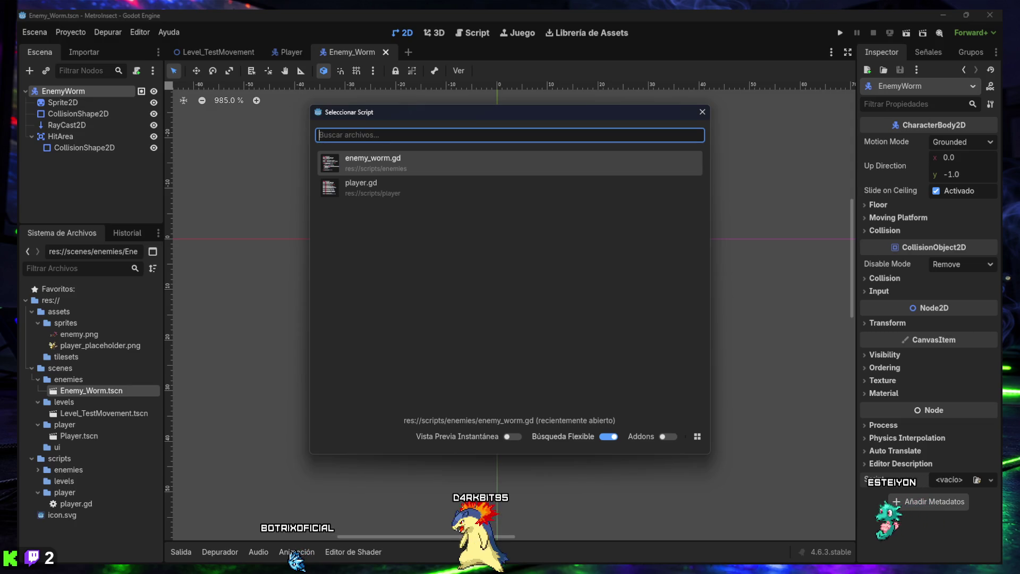
left_click(398, 154)
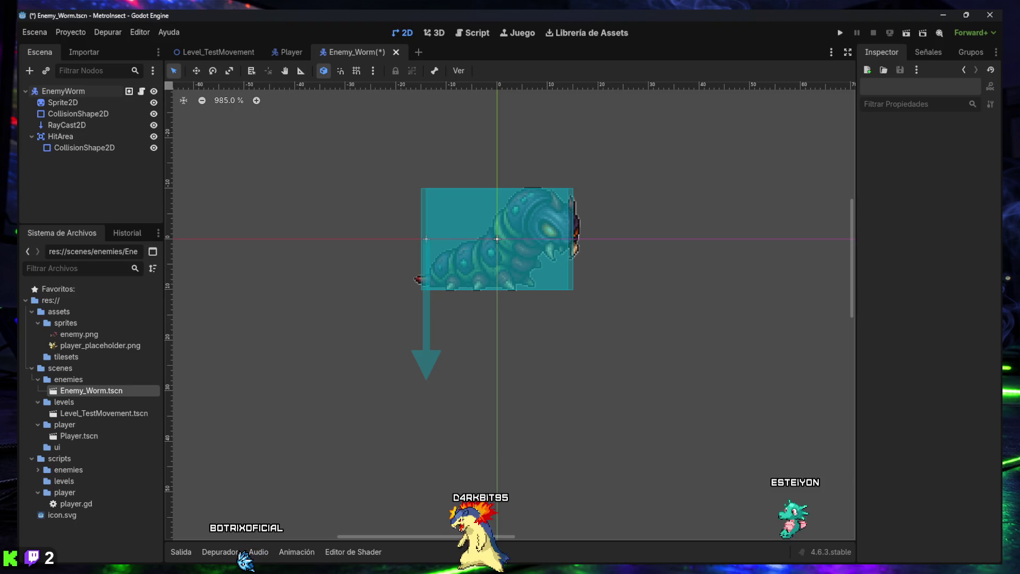
key("ctrl+s")
Step: Connect HitArea's body_entered signal to EnemyWorm, generating _on_hit_area_body_entered in enemy_worm.gd
left_click(60, 136)
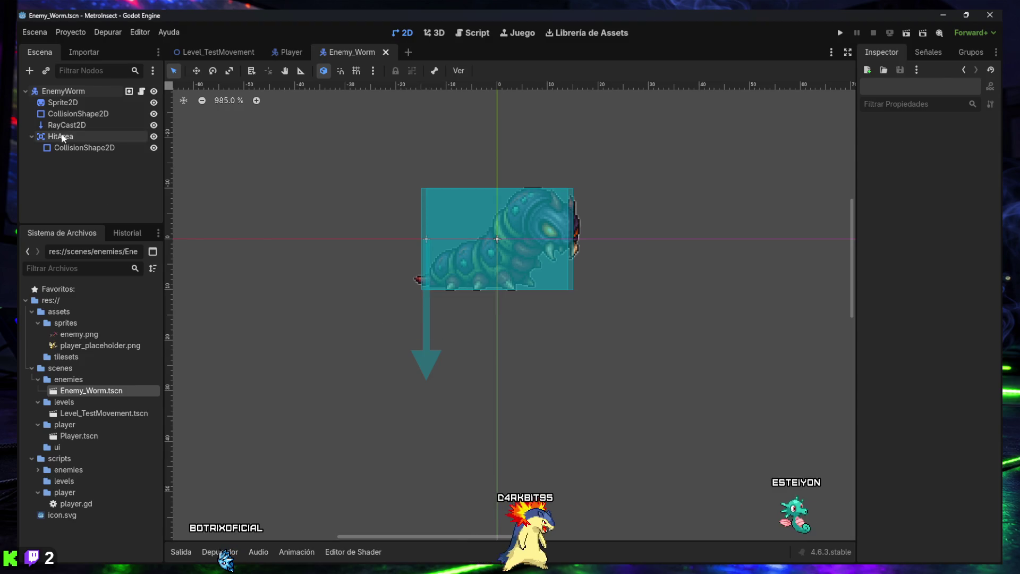
left_click(925, 52)
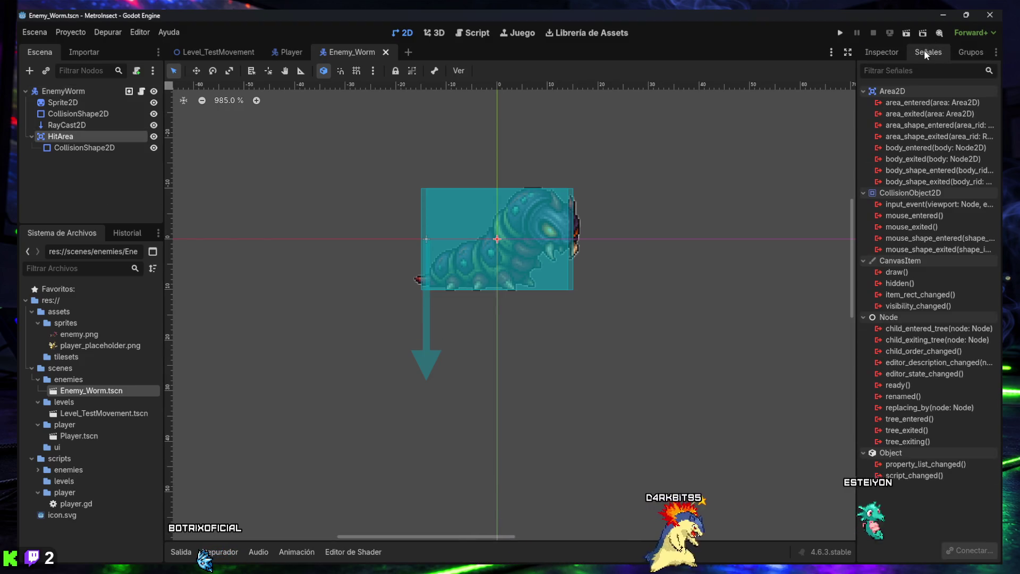
double_click(910, 148)
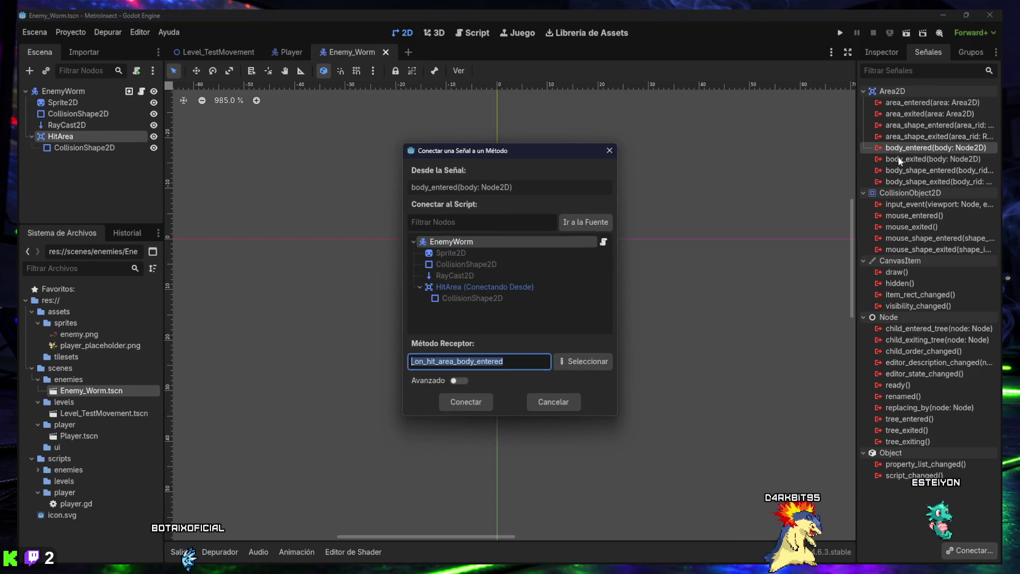
left_click(452, 243)
left_click(470, 404)
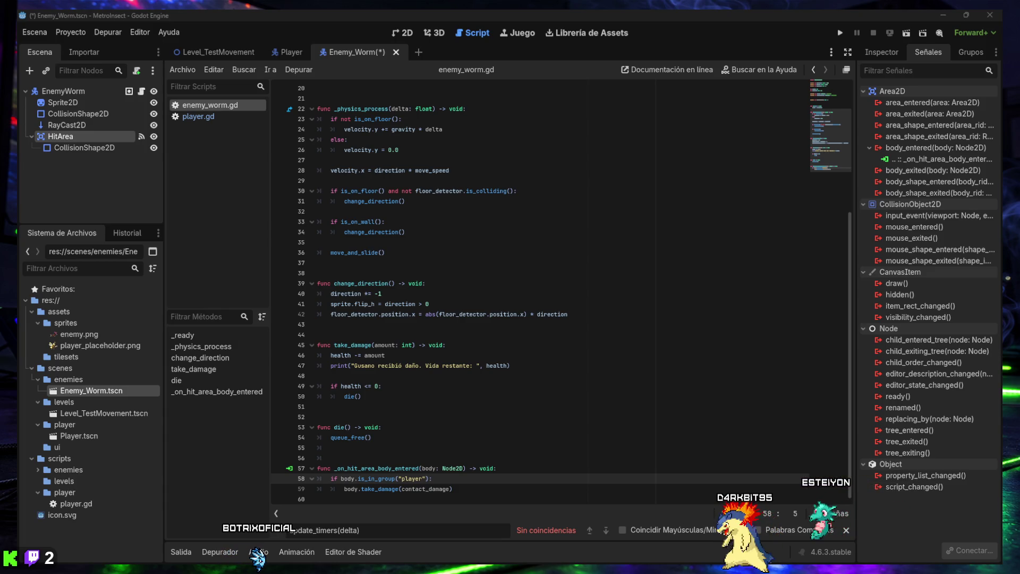
left_click(460, 250)
key("ctrl+f")
type("@export var contact_damage: int = 1")
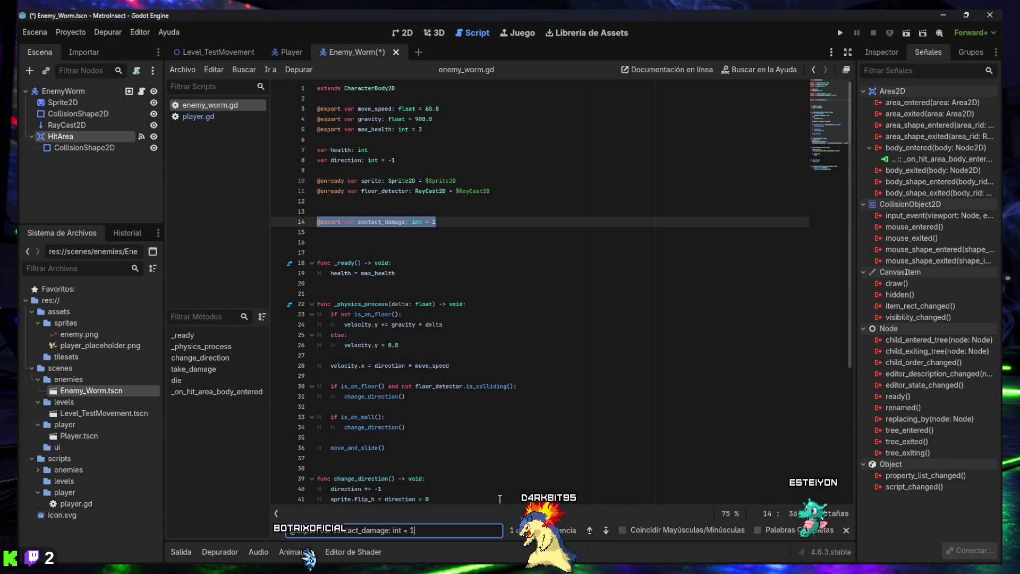
left_click(846, 529)
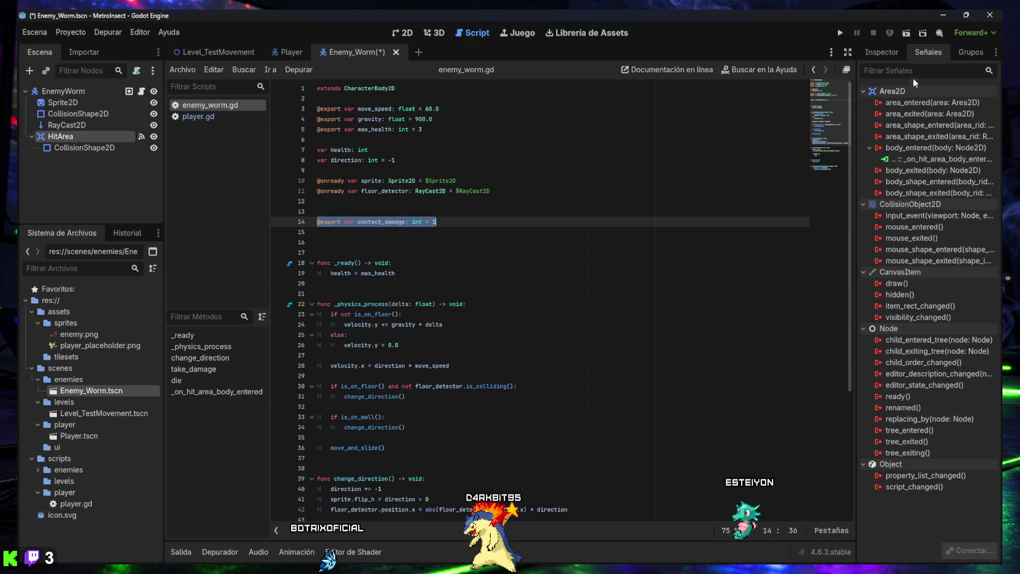
left_click(887, 53)
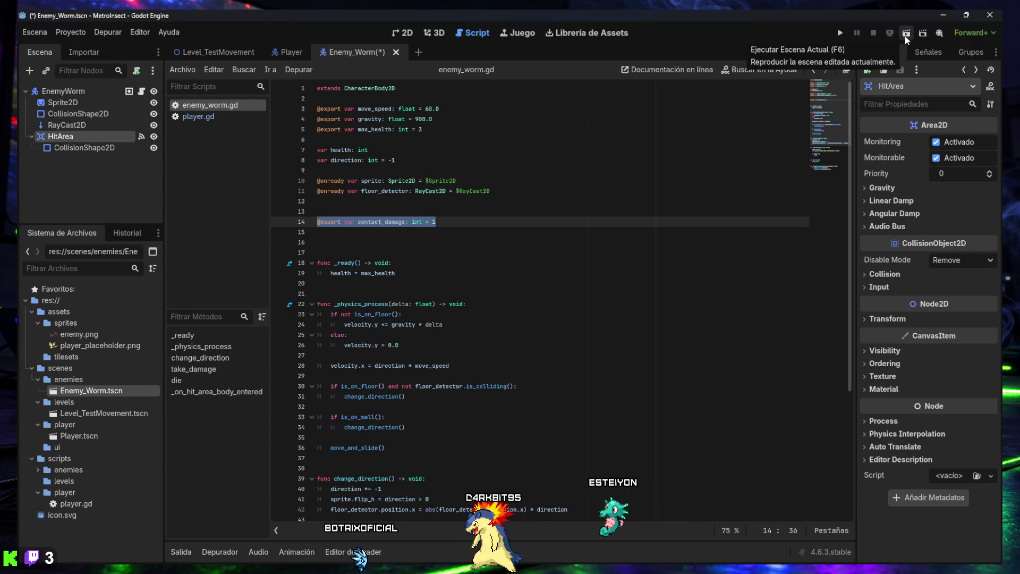
Step: Run the worm scene briefly, stop it, and launch the test level instead
left_click(906, 35)
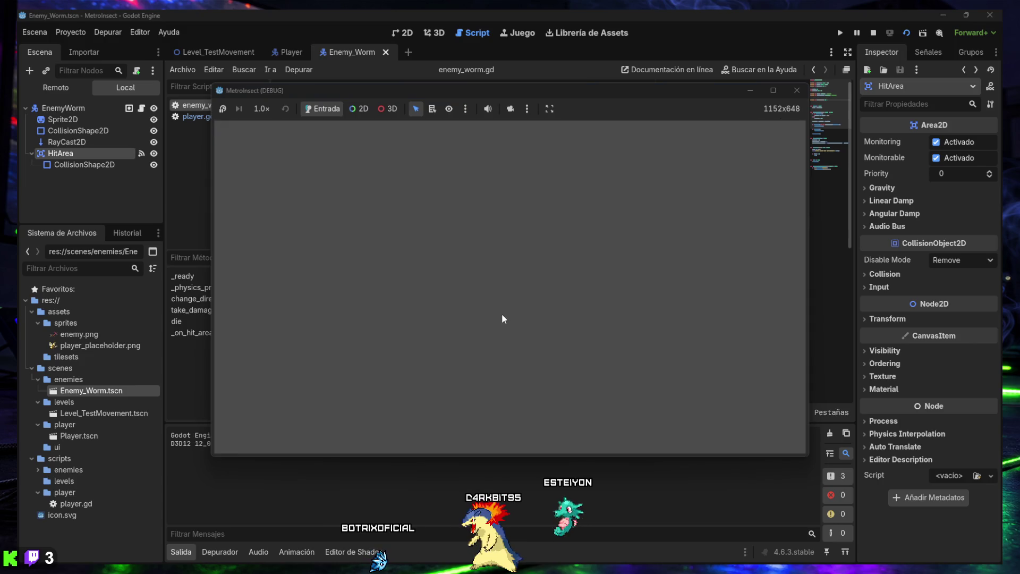
left_click(796, 90)
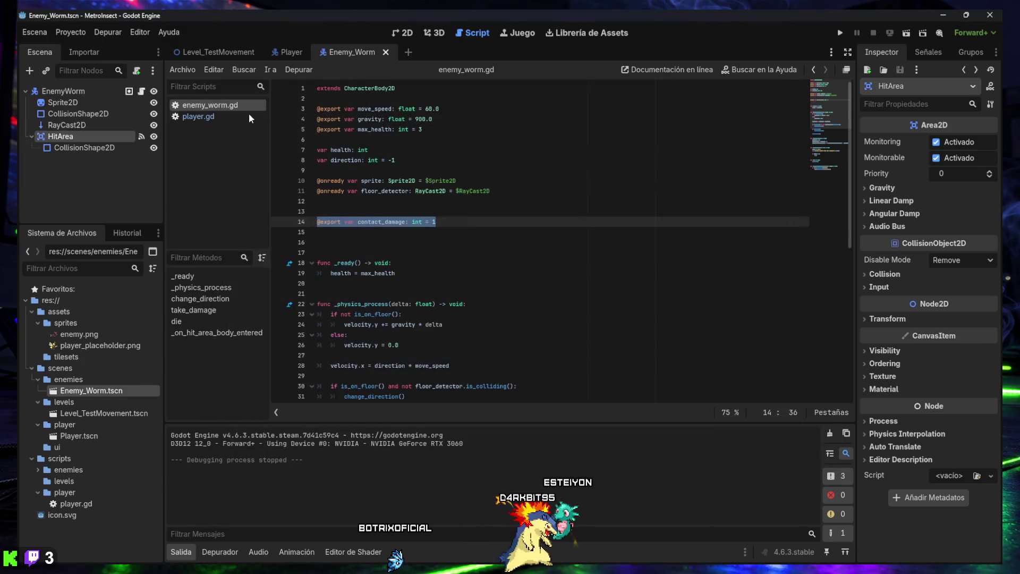
left_click(71, 94)
left_click(211, 56)
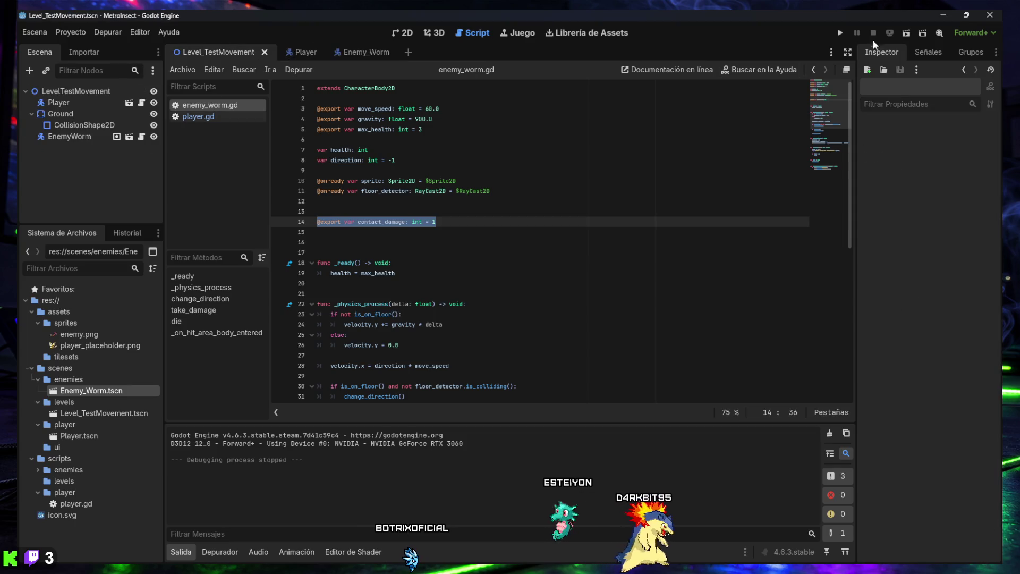
left_click(906, 34)
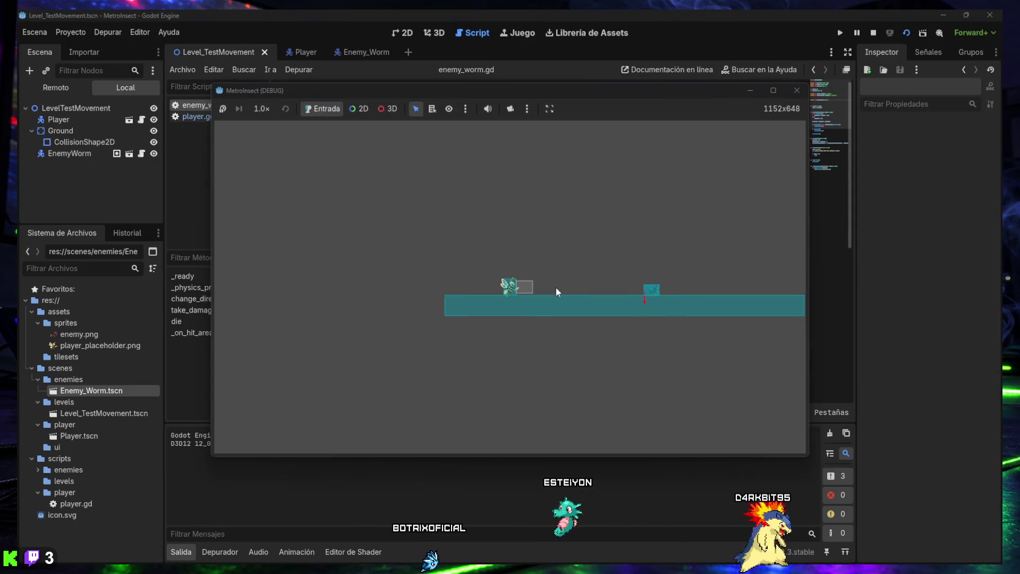
Step: Move the player to the worm and attack until its health reaches 0, then stop the game
key("Right")
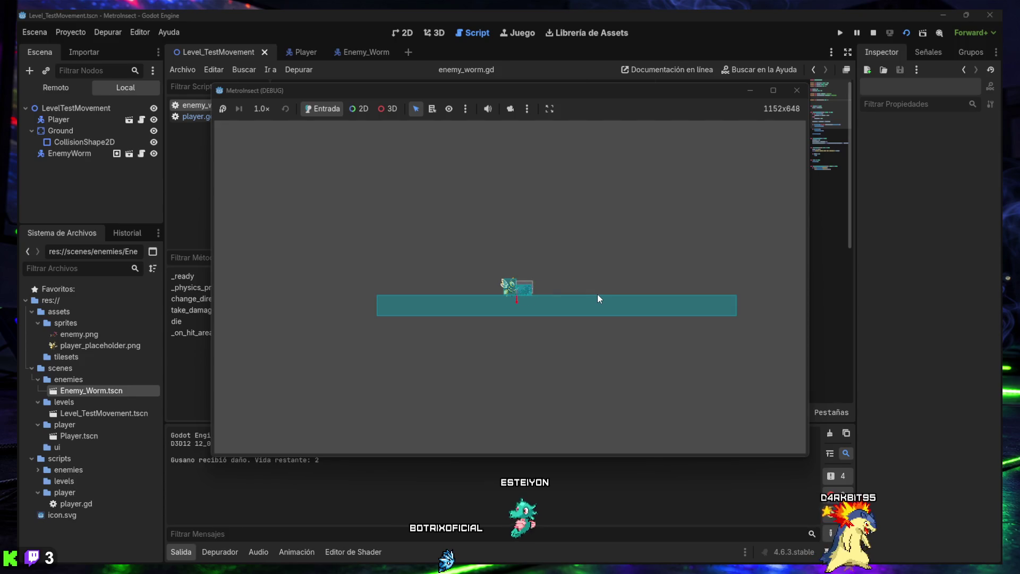
key("Right")
left_click(580, 293)
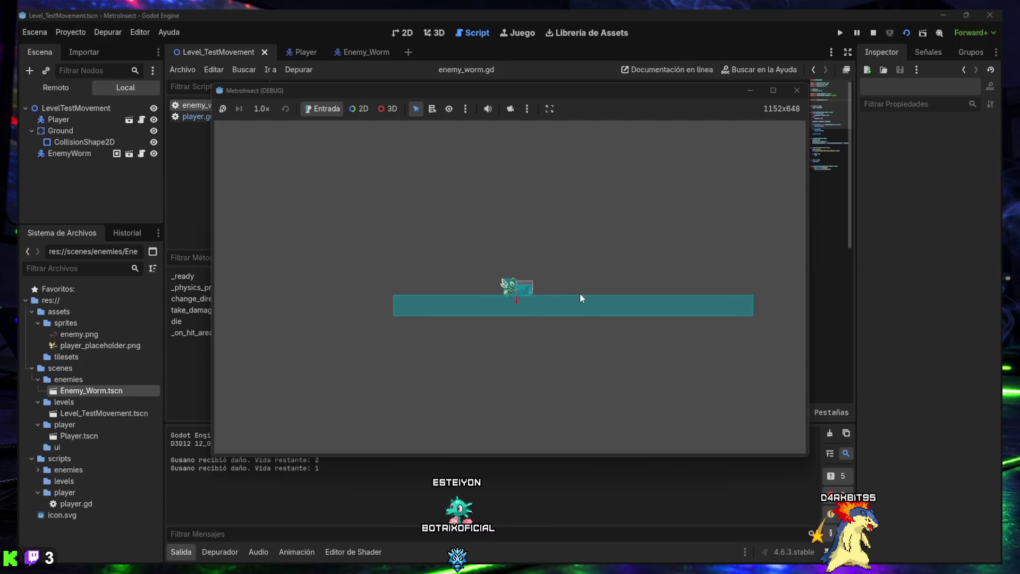
left_click(580, 293)
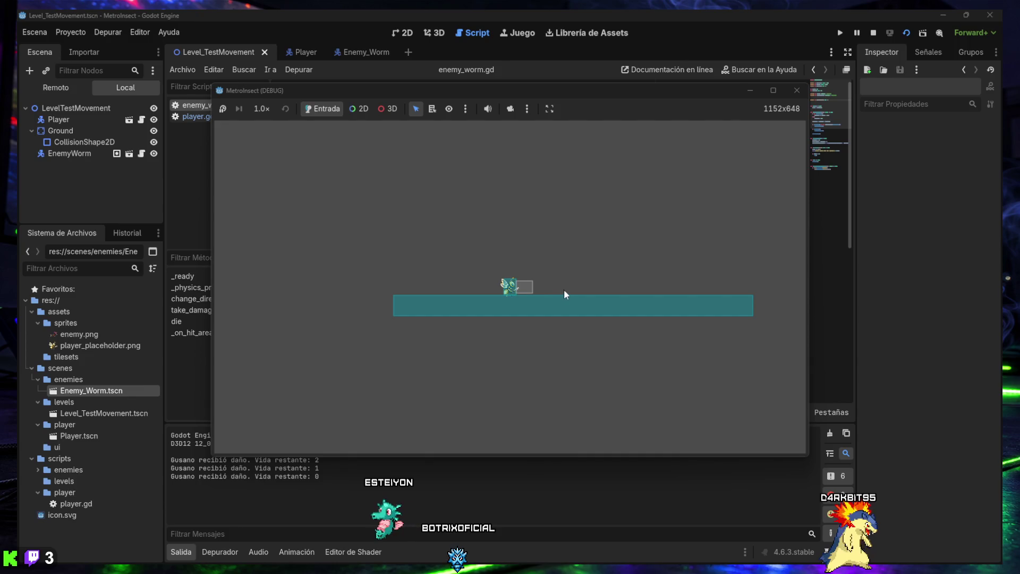
key("Left")
key("space")
key("space")
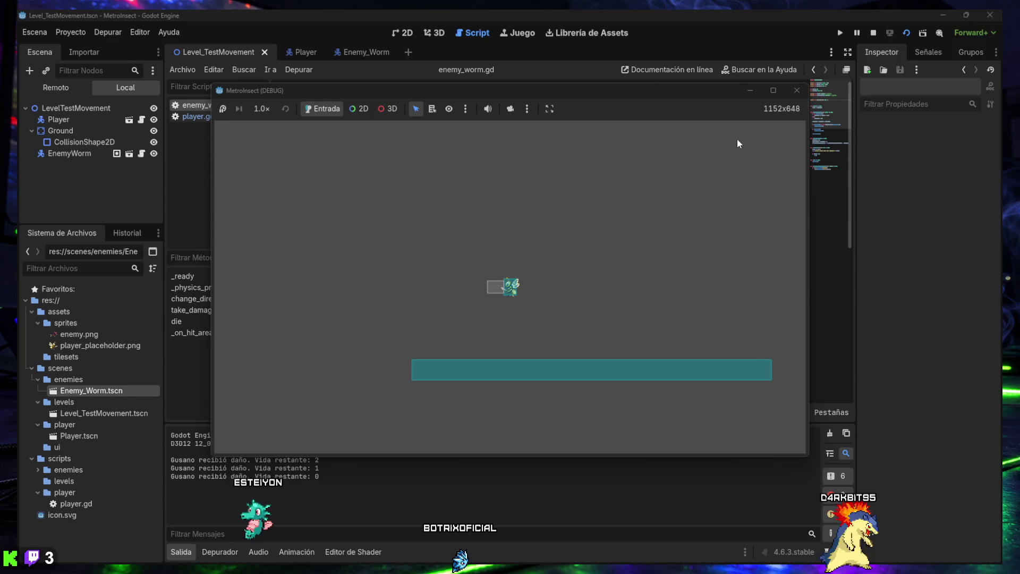
left_click(797, 91)
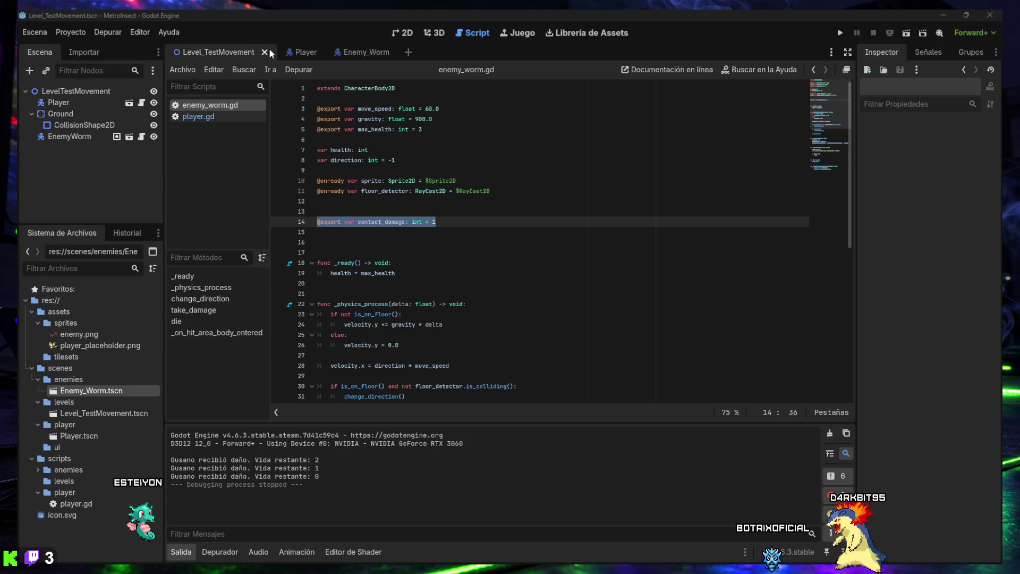
Step: Switch to the Player scene, locate Player.tscn and view its groups, confirming the player group
left_click(306, 53)
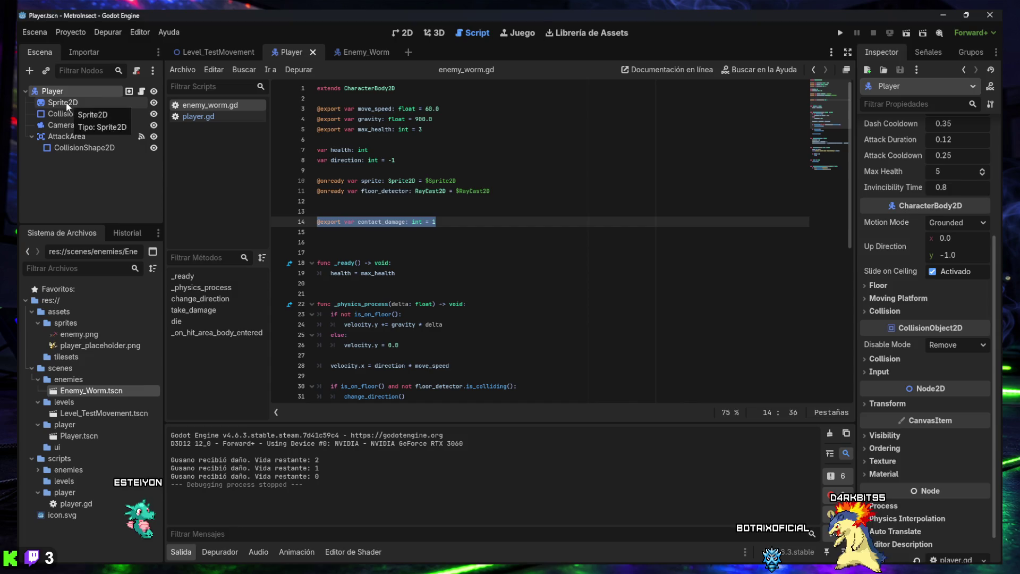
left_click(75, 437)
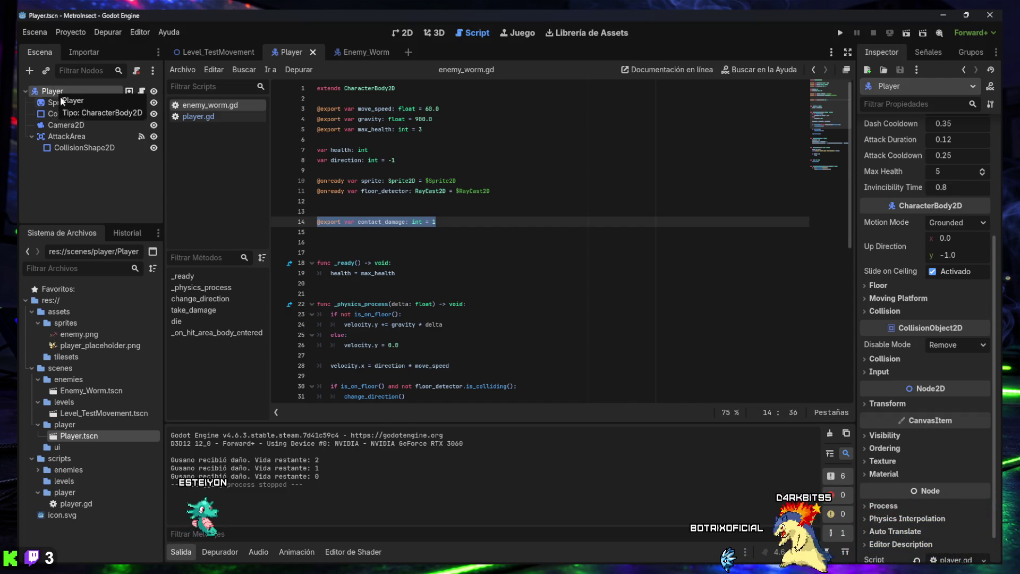
left_click(973, 53)
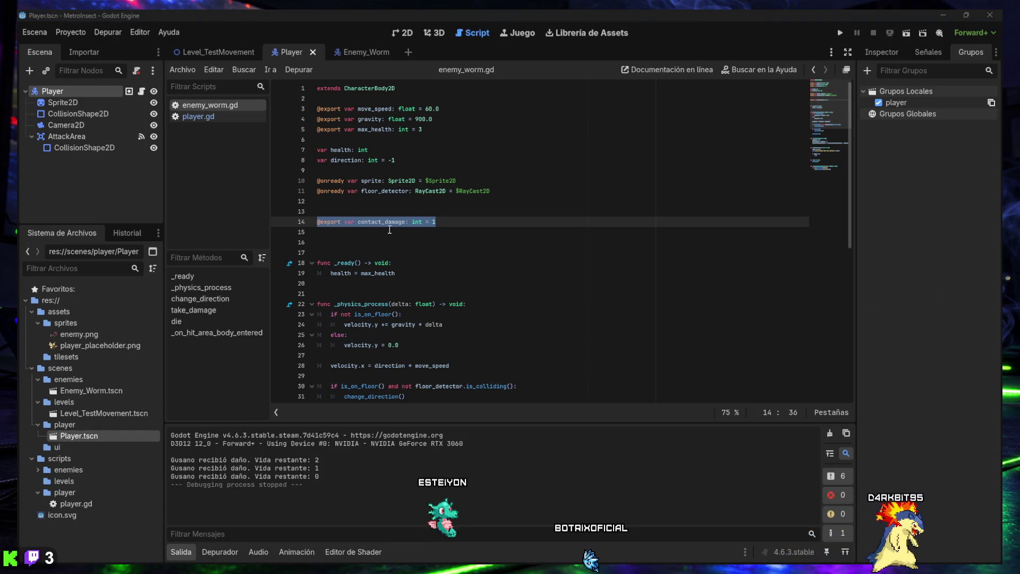
left_click(210, 117)
Step: In player.gd, find the take_damage function and the max_health and invincibility_timer variables
left_click(398, 191)
key("ctrl+f")
type("func take_damage(amount: int) -> void:")
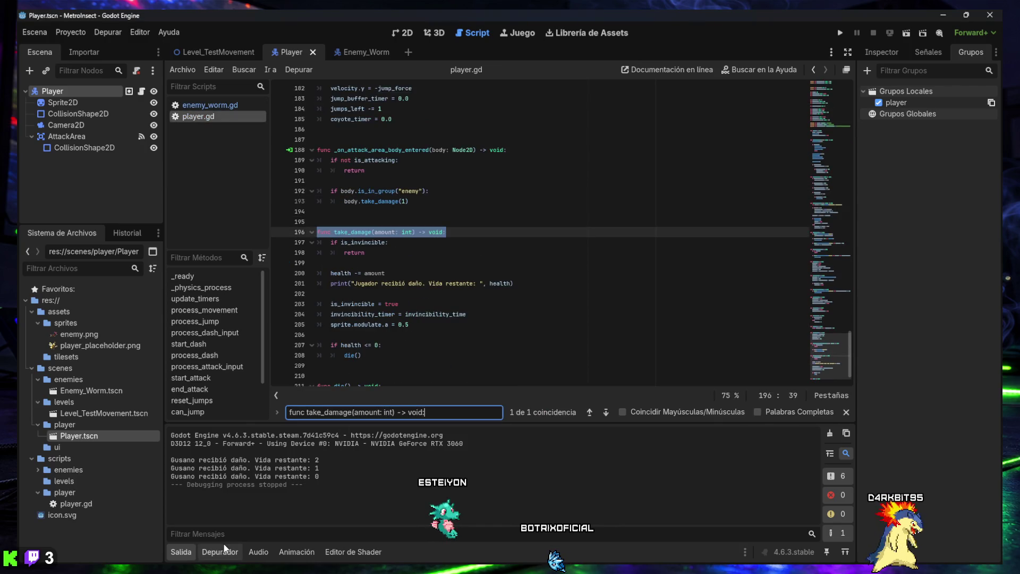
left_click(187, 555)
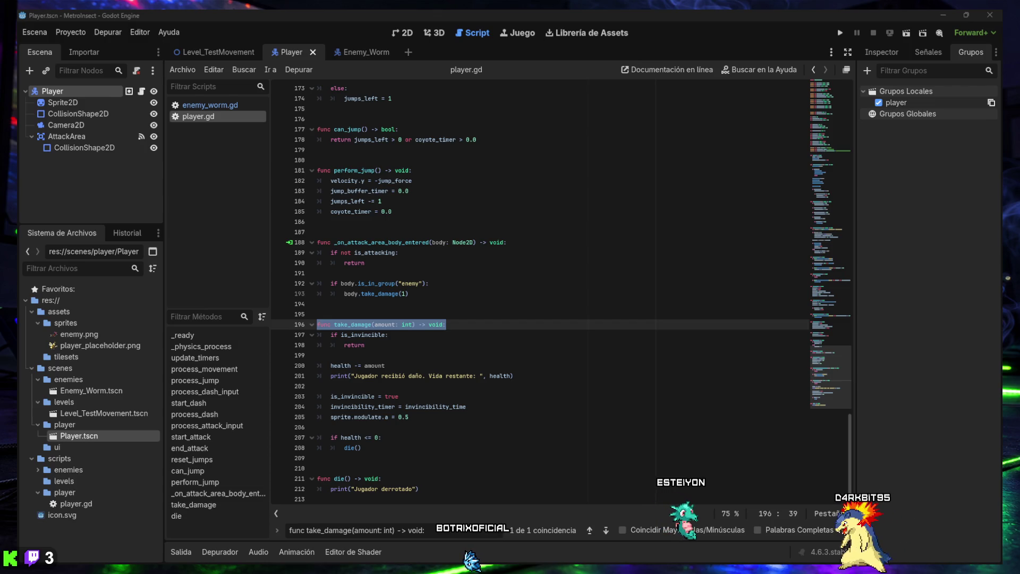
key("ctrl+f")
type("@export var max_health: int = 5")
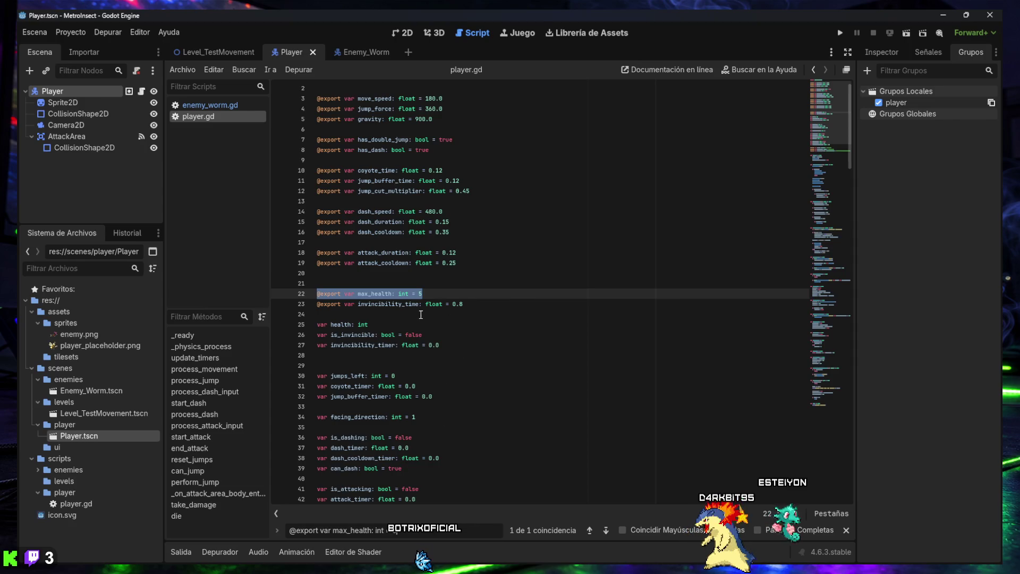
left_click(381, 321)
left_click(438, 336)
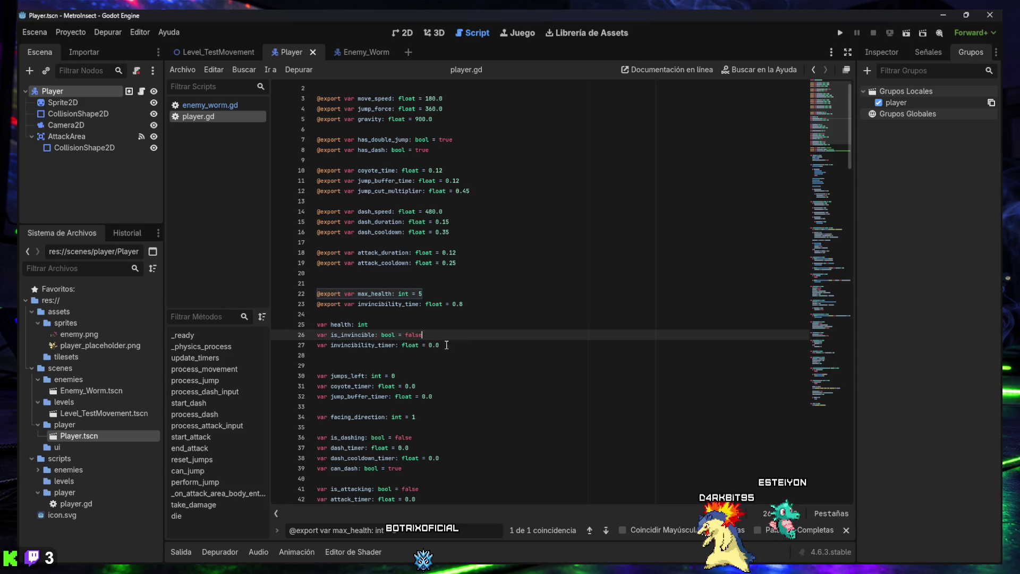
left_click(452, 347)
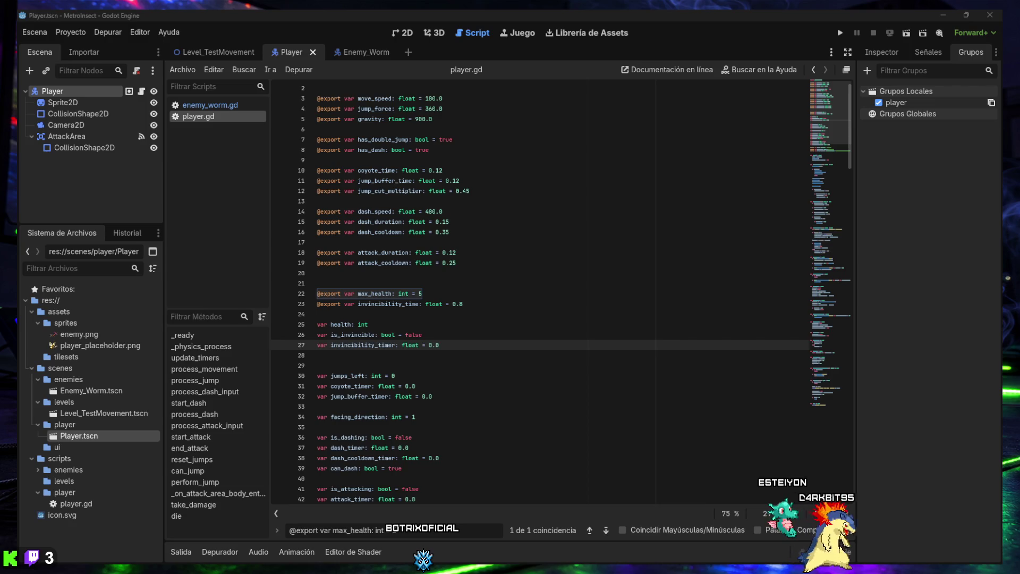
left_click(409, 427)
Step: Search for _ready() and update_timers(delta), then select the invincibility countdown block on lines 72–77
key("ctrl+f")
type("_ready()")
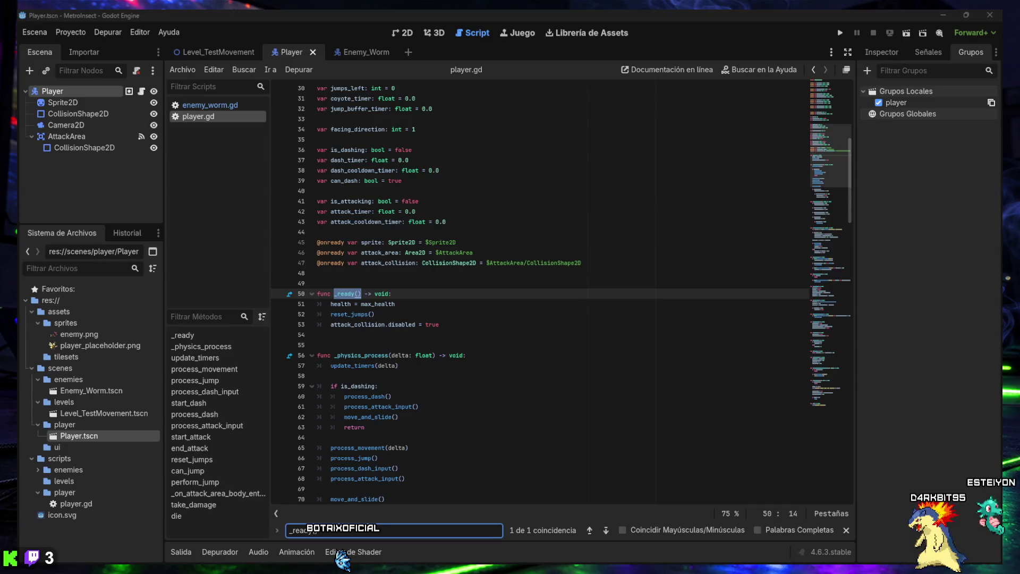
key("ctrl+a")
type("update_timers(delta)")
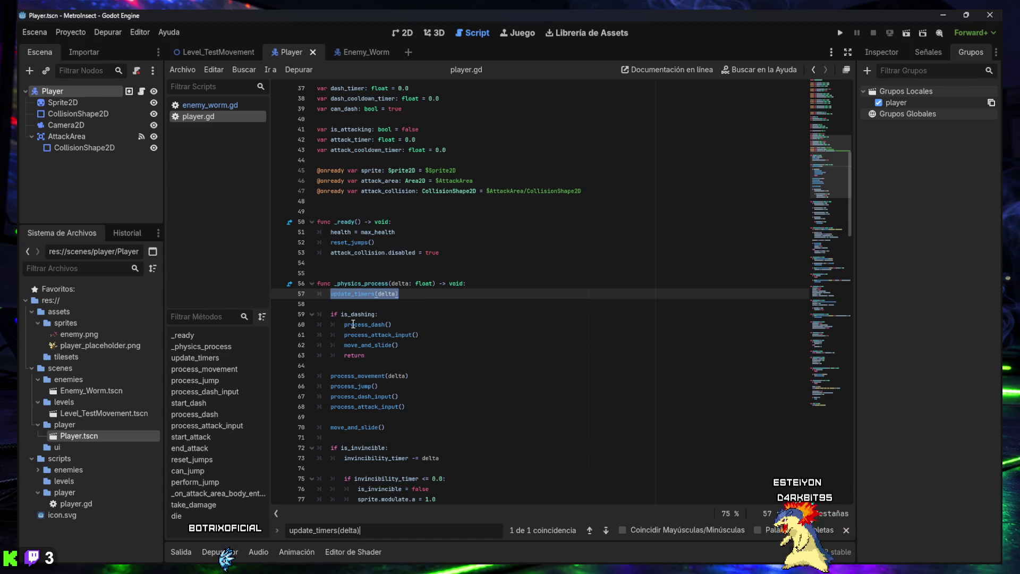
mouse_move(367, 292)
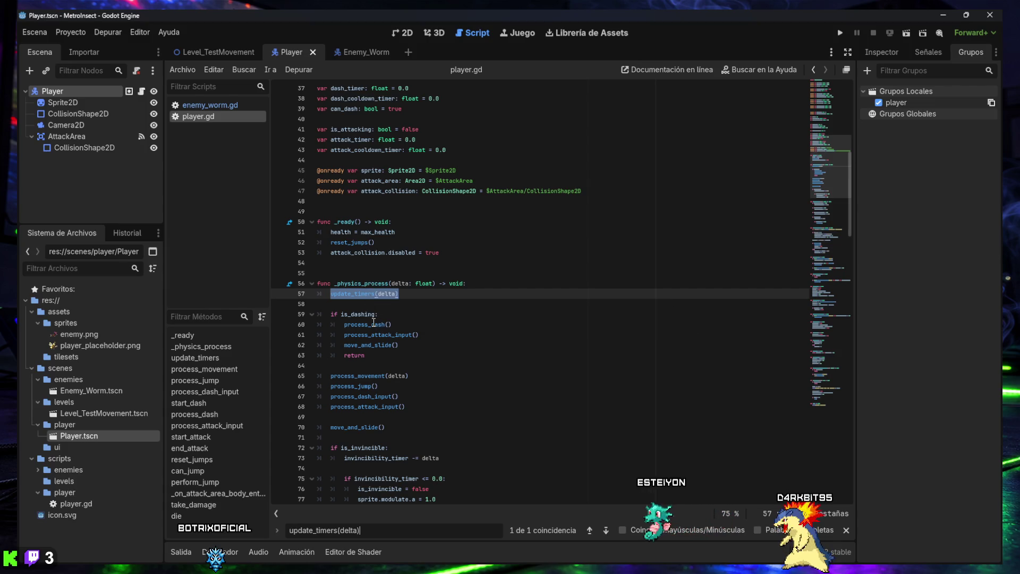
mouse_move(373, 323)
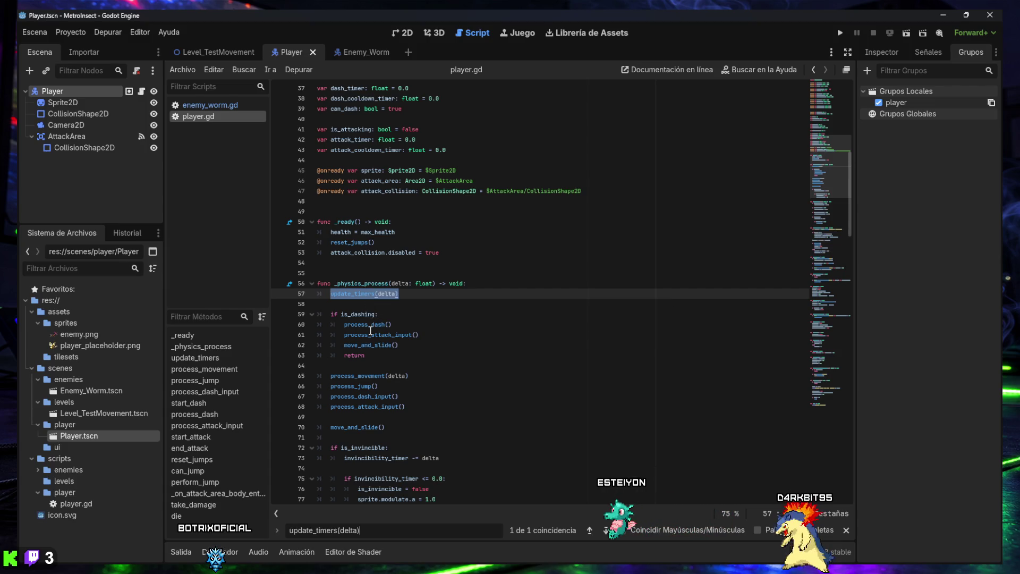
left_click(331, 314)
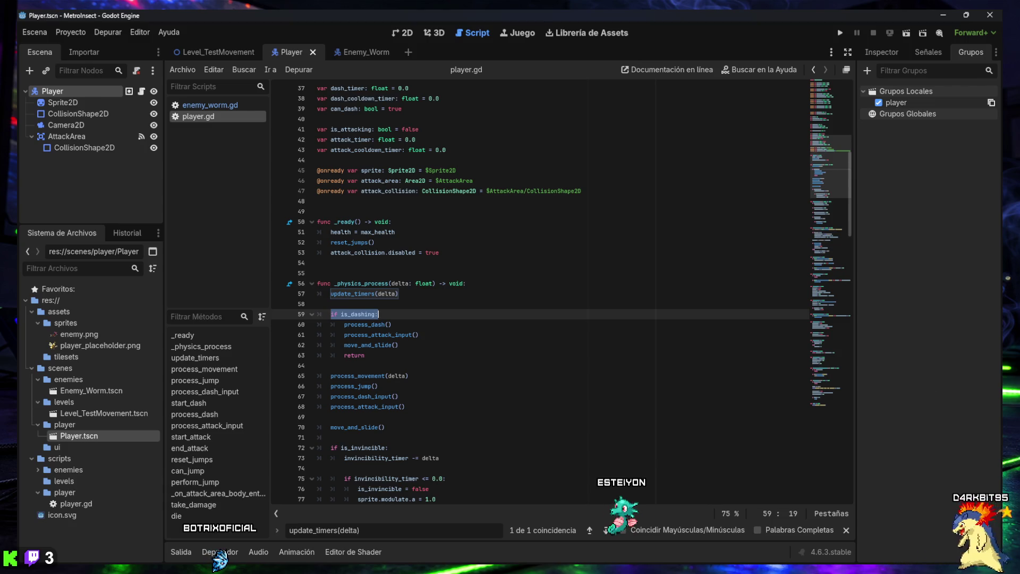
scroll(468, 390, "down", 2)
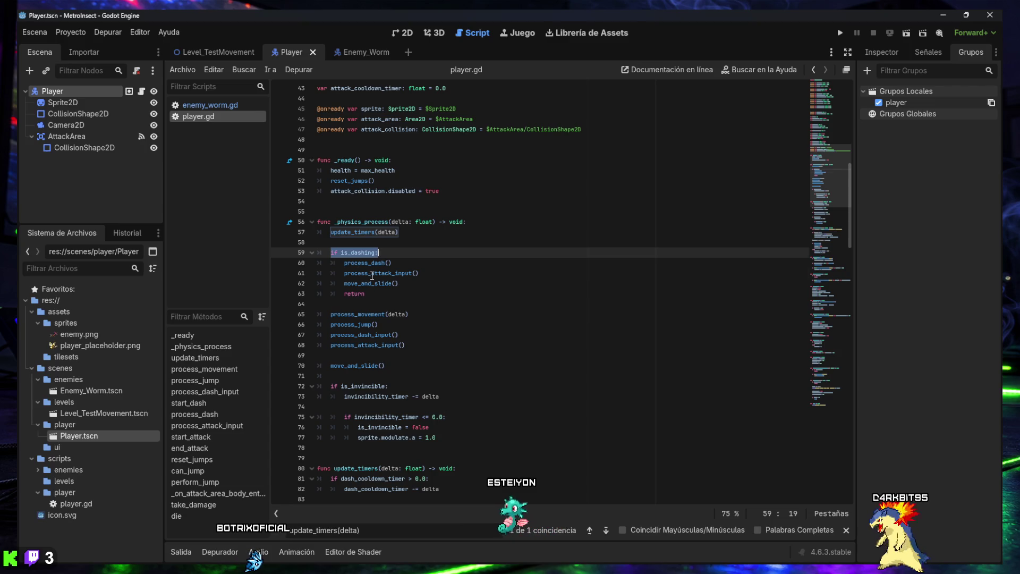
left_click(371, 273)
mouse_move(331, 386)
left_mouse_down()
mouse_move(449, 416)
mouse_move(474, 435)
left_mouse_up()
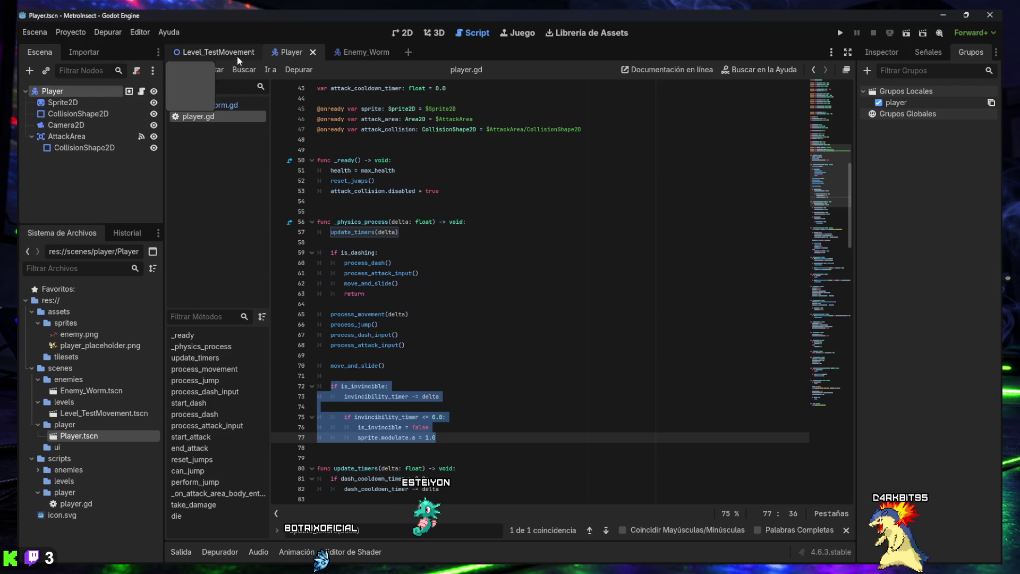
Step: Open Enemy_Worm, add its HitArea node to the enemy group and save the scene
double_click(92, 391)
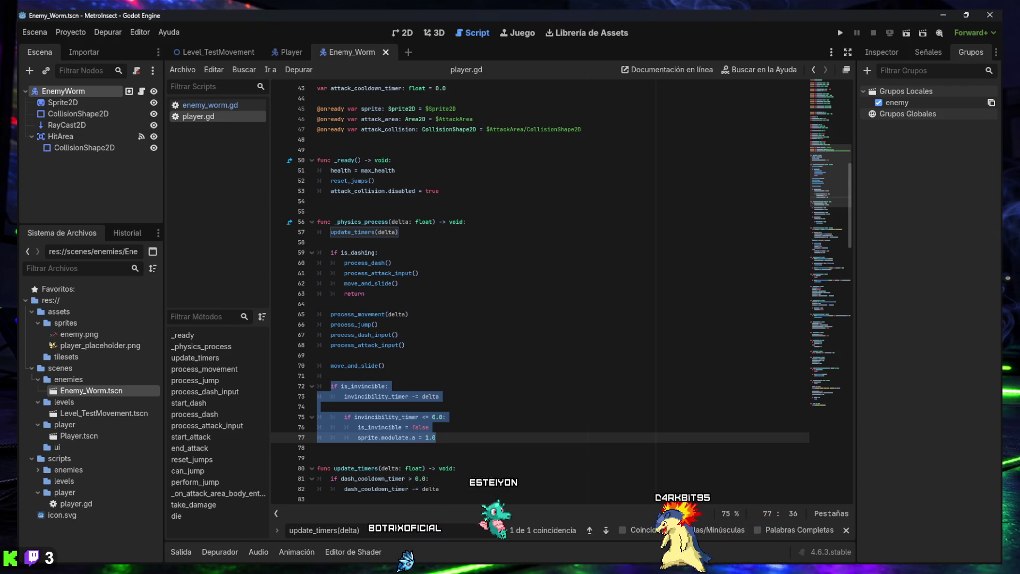
left_click(60, 138)
left_click(879, 103)
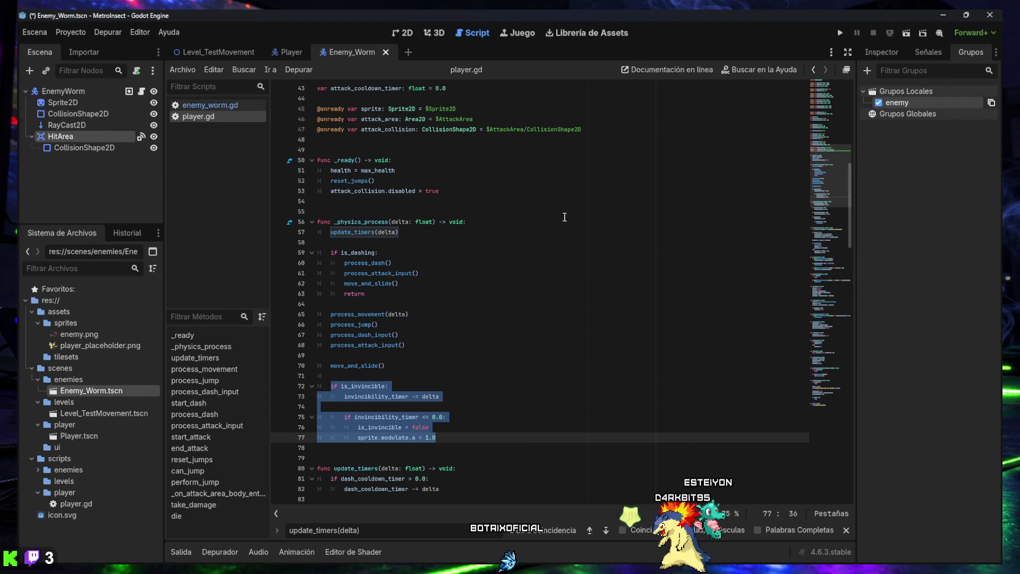
key("ctrl+s")
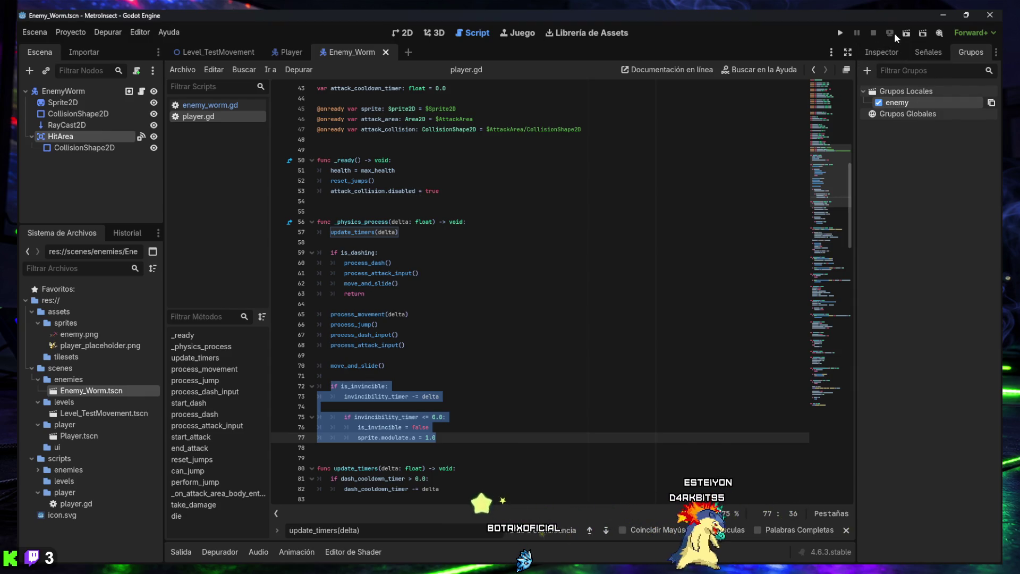
Step: Retest in Level_TestMovement by moving into and attacking the worm, then return to Enemy_Worm
left_click(906, 33)
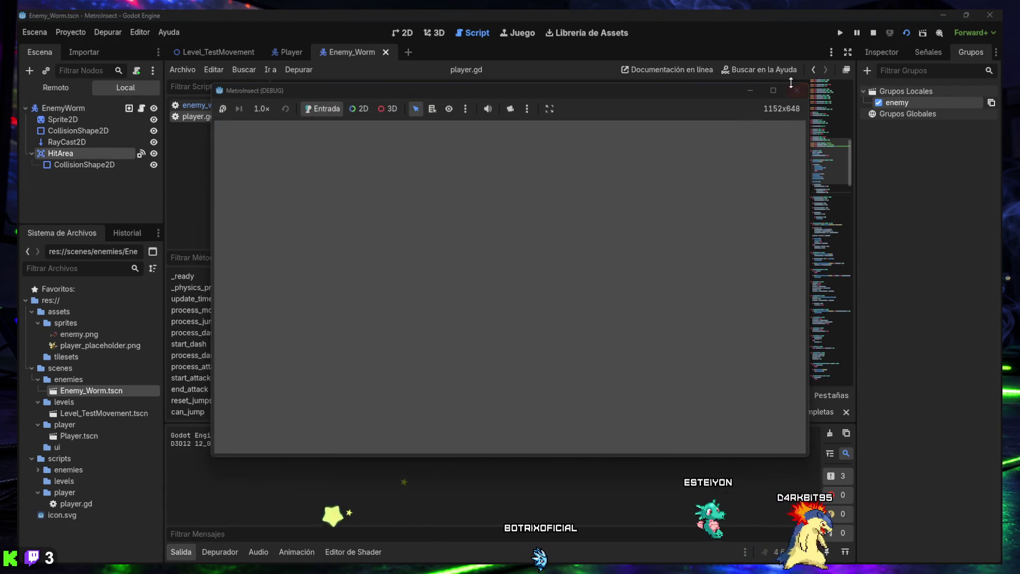
left_click(797, 96)
left_click(260, 55)
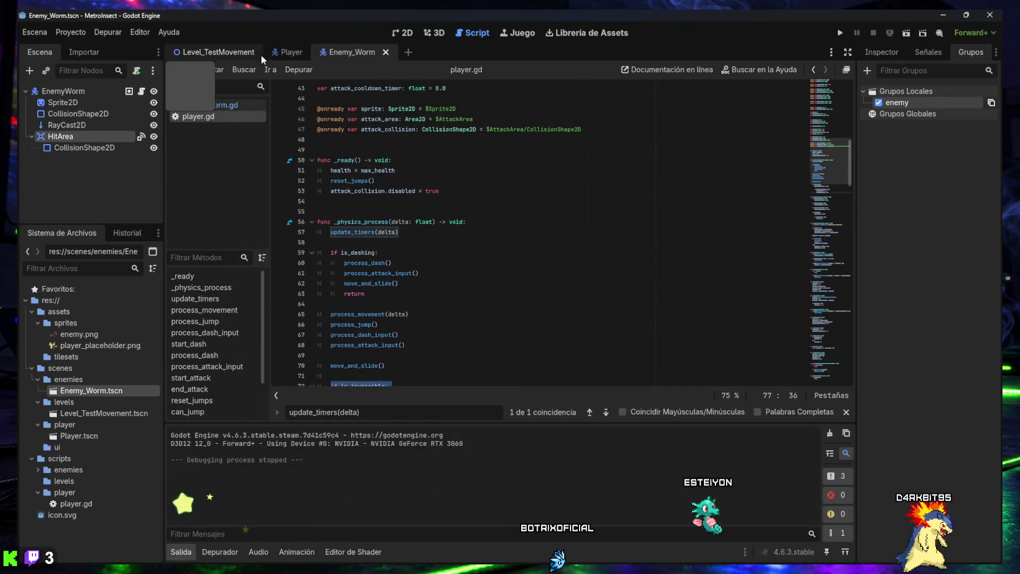
left_click(906, 33)
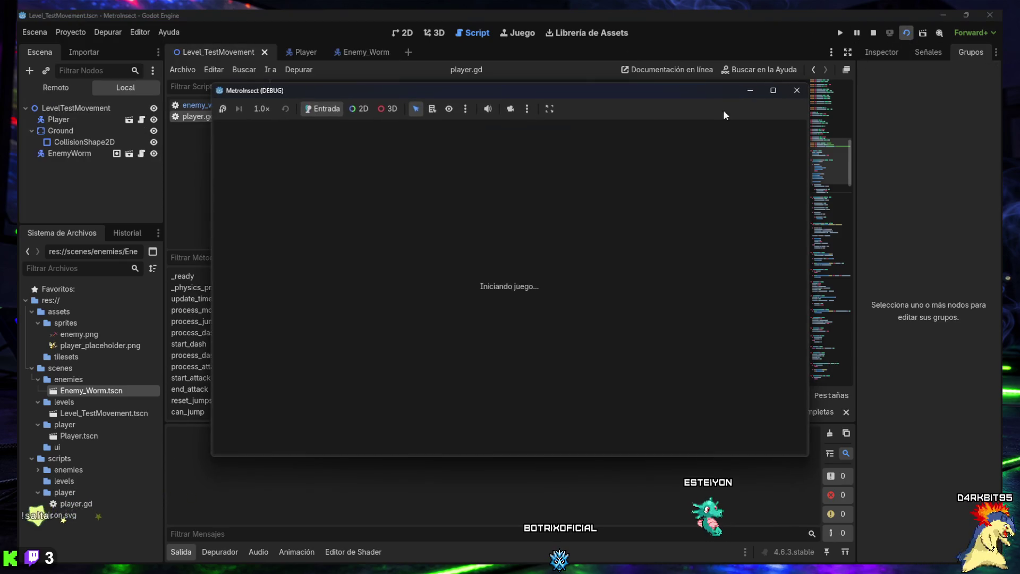
key("Right")
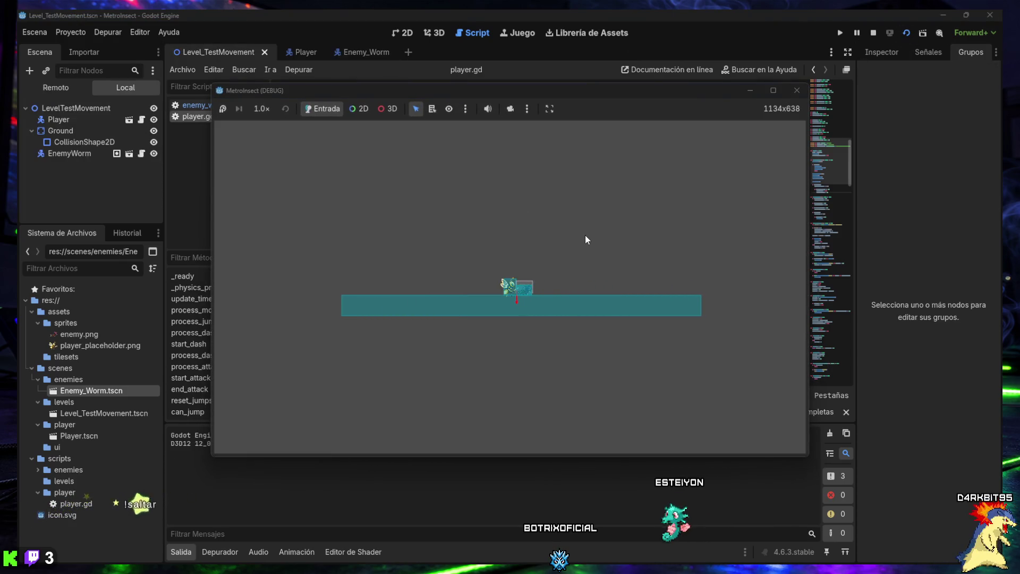
key("x")
key("x")
key("x")
left_click(797, 90)
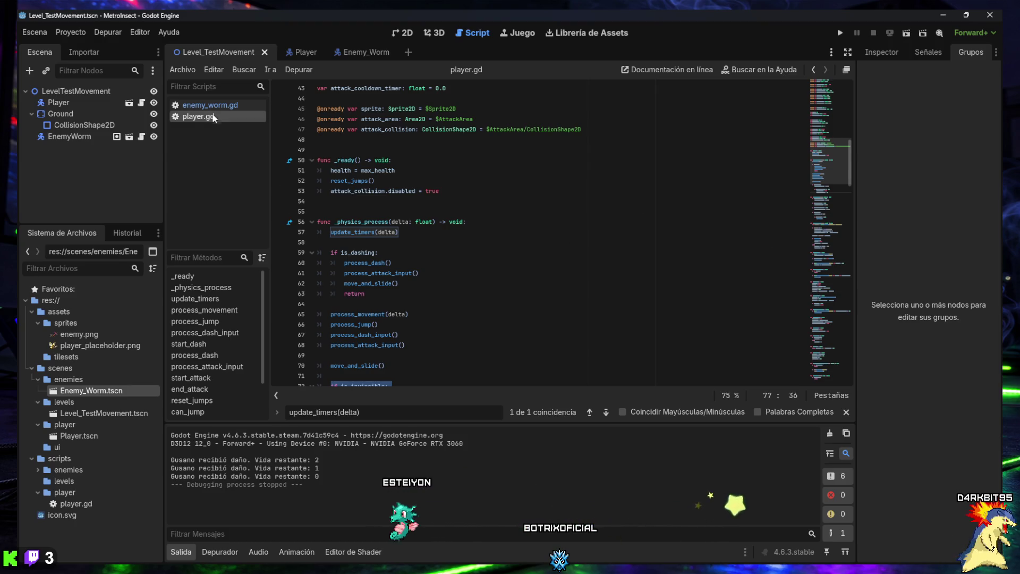
left_click(357, 52)
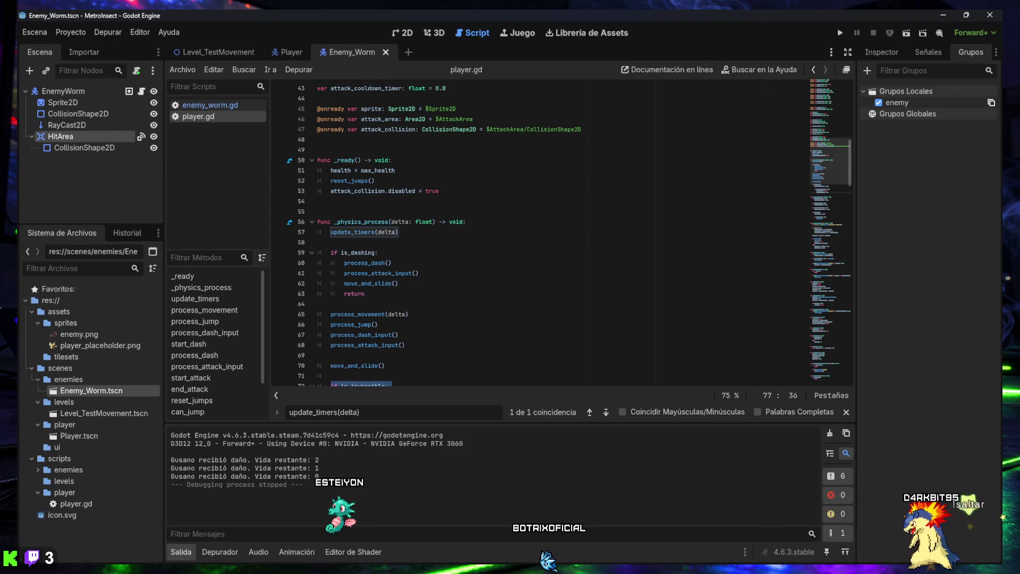
Step: Inspect HitArea's CollisionShape2D: a 30 × 20 rectangle shape that is not disabled
left_click(878, 51)
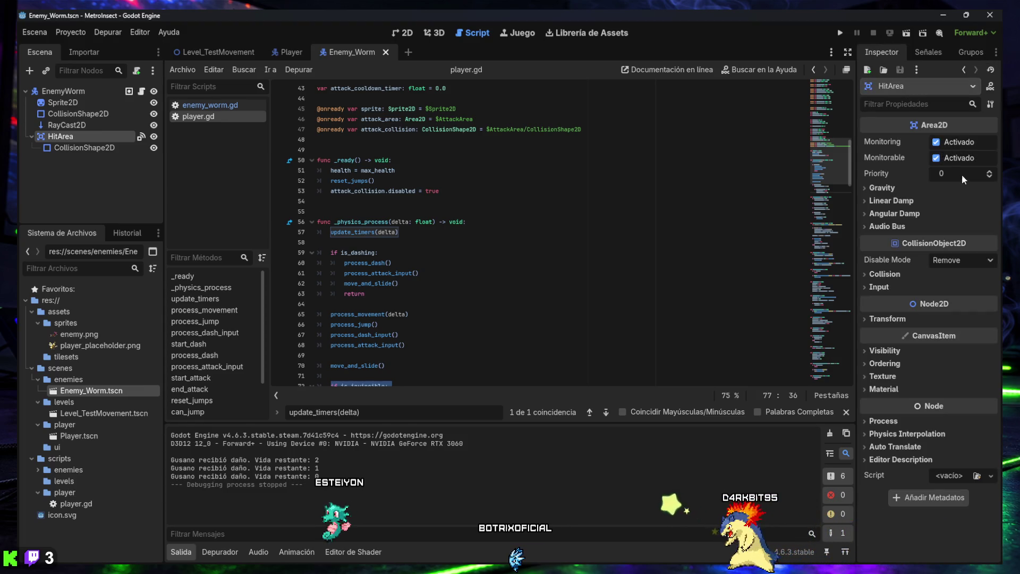
left_click(59, 148)
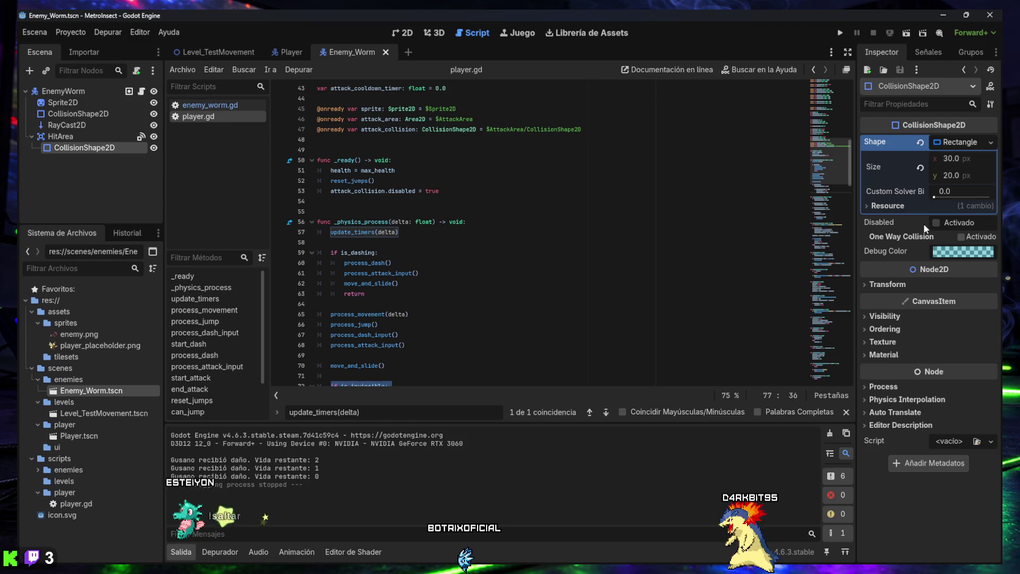
mouse_move(924, 223)
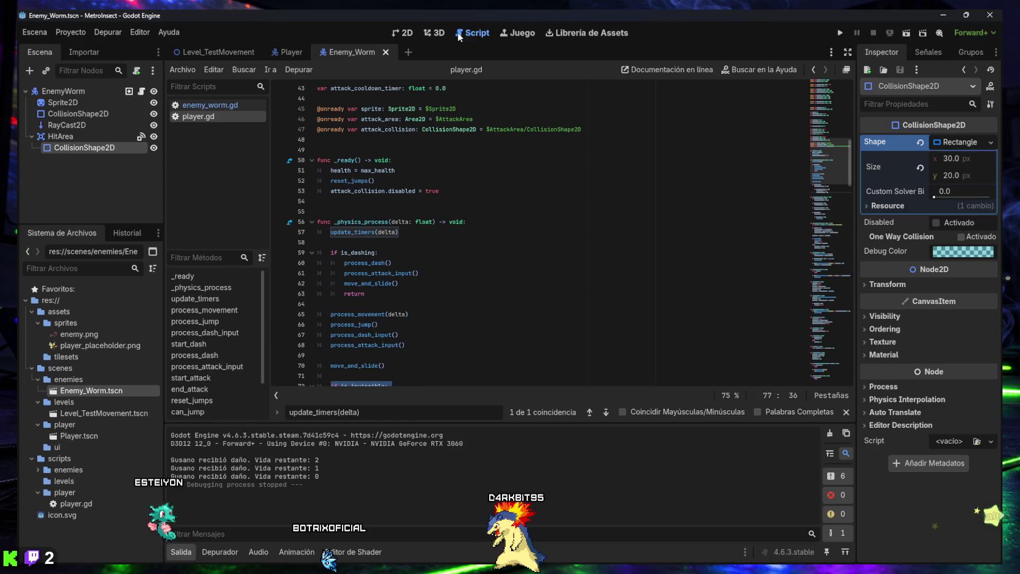
left_click(205, 105)
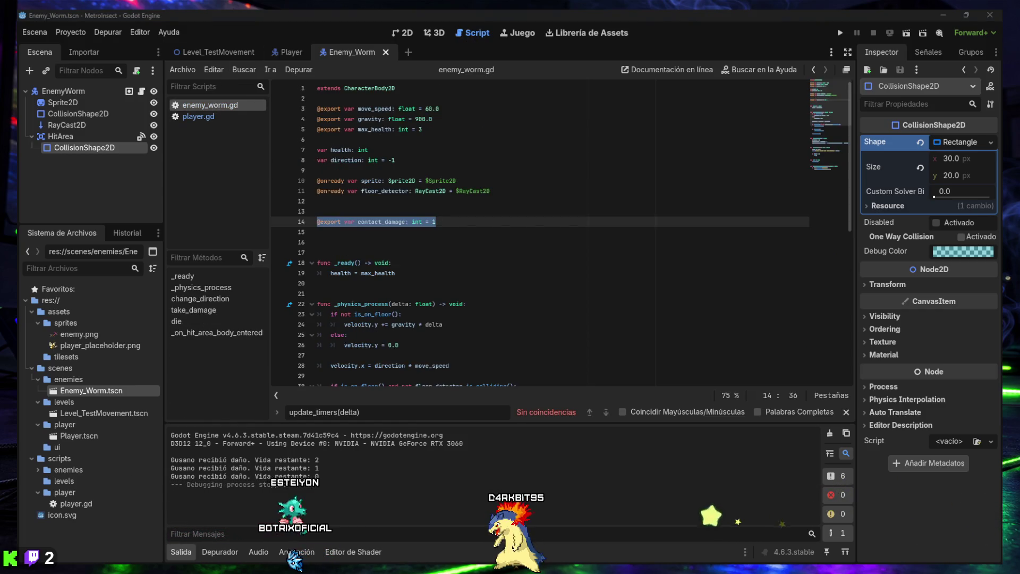
Step: Search enemy_worm.gd for contact_damage, then for the _on_hit_area_body_entered handler
left_click(536, 323)
key("ctrl+f")
type("@export var contact_damage: int = 1")
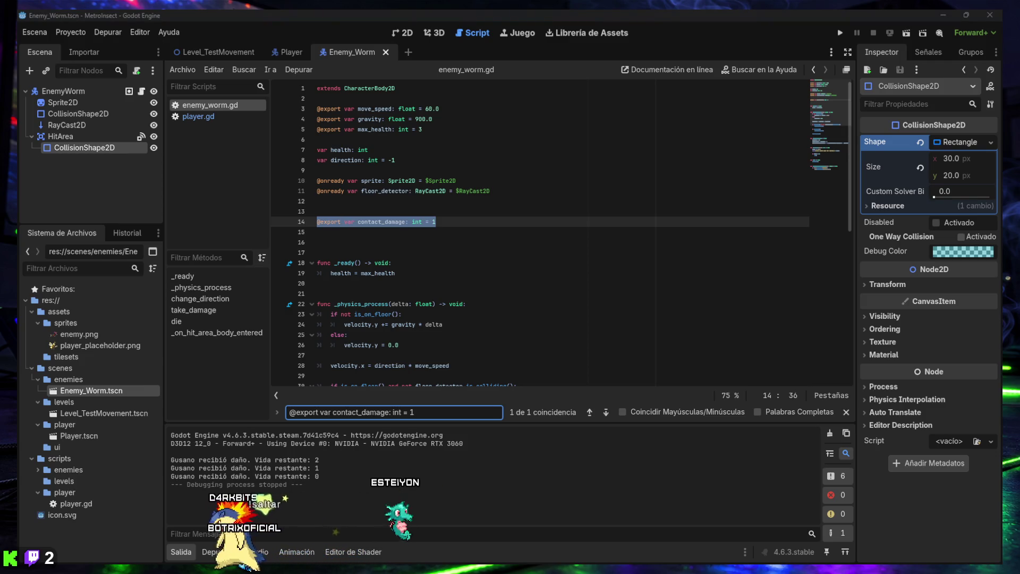
left_click(430, 416)
key("ctrl+a")
type("func _on_hit_area_body_entered(body: Node2D) -> void:")
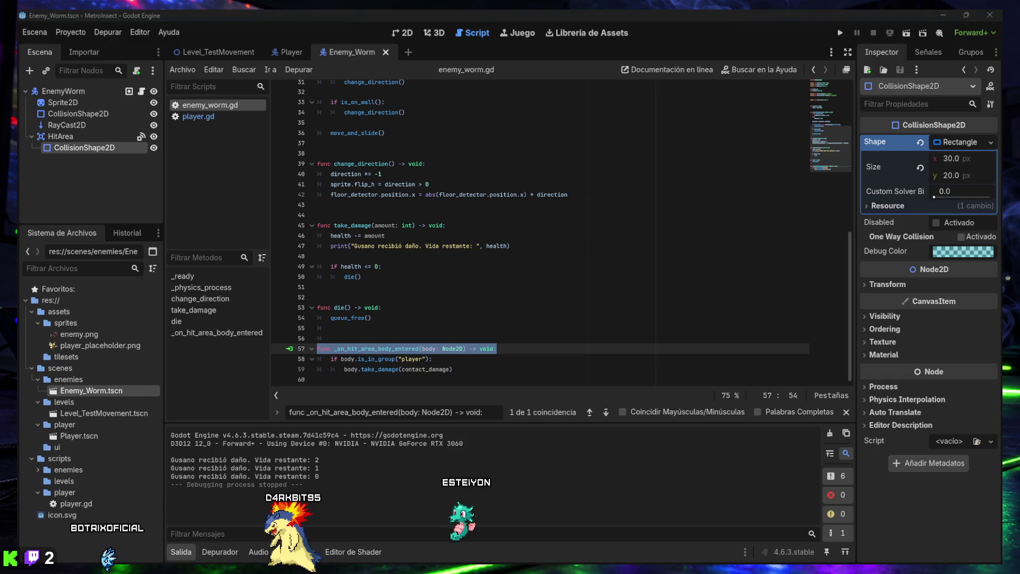
Step: Replace handler lines 57–59 with a version printing "HitArea tocó a: " plus body.name
left_click(459, 369)
left_click_drag(459, 369, 314, 349)
type("func _on_hit_area_body_entered(body: Node2D) -> void: \tprint(\"HitArea tocó a: \", body.name)  \tif body.is_in_group(\"player\"): \t\tbody.take_damage(contact_damage)")
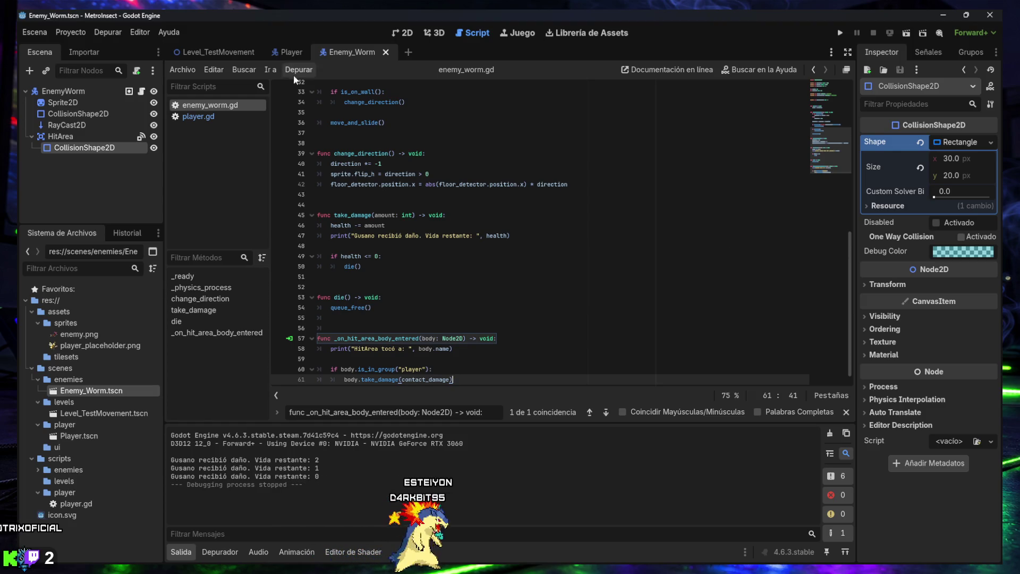
left_click(221, 56)
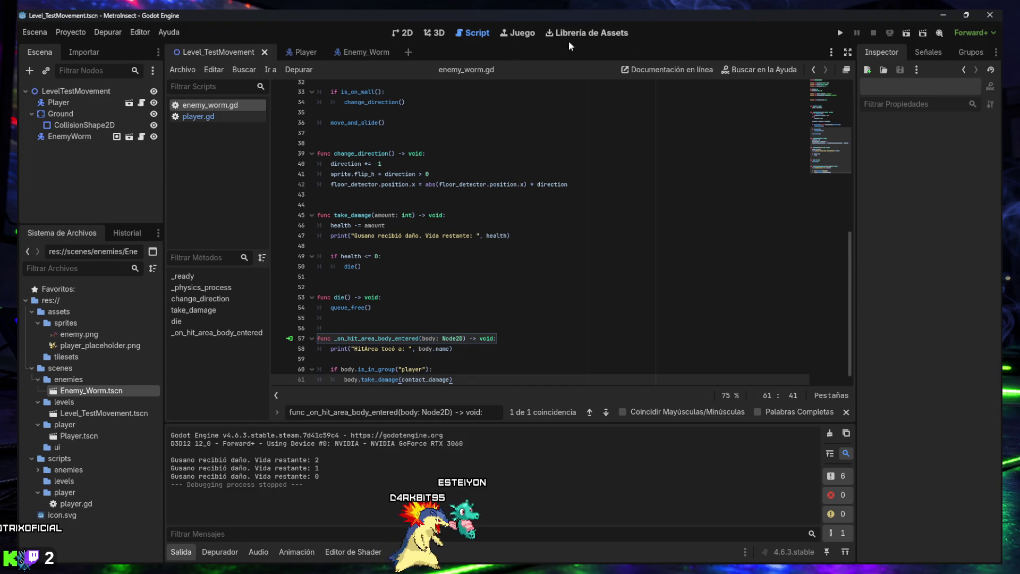
Step: Run the test level, walk the player into the worm and back, then stop the game
left_click(906, 33)
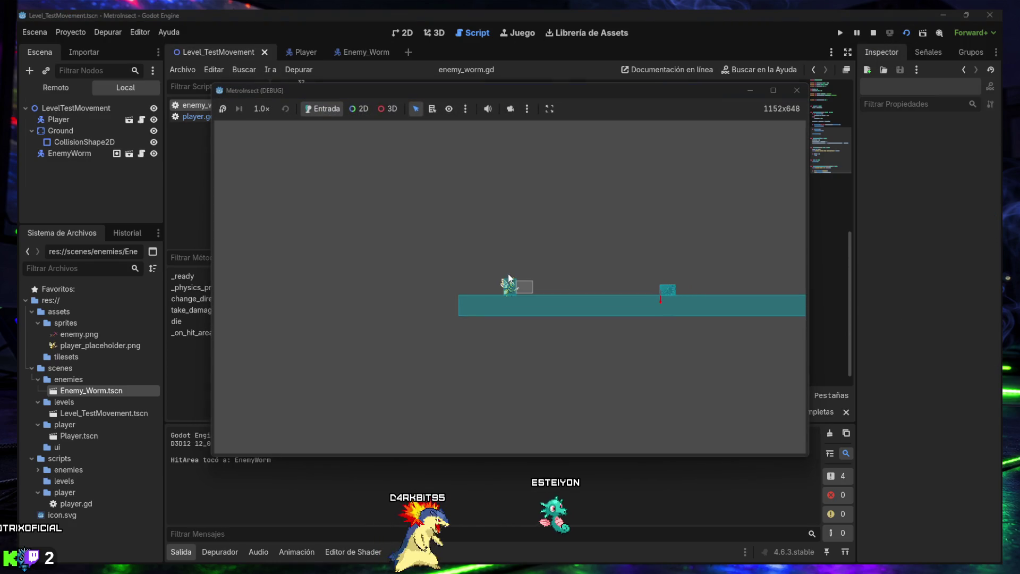
key("Right")
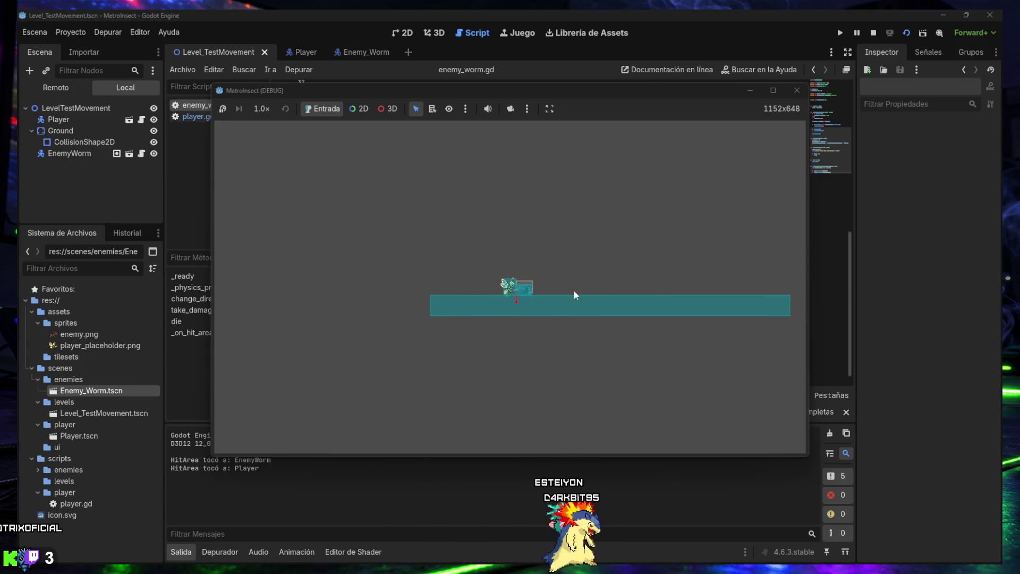
key("Right")
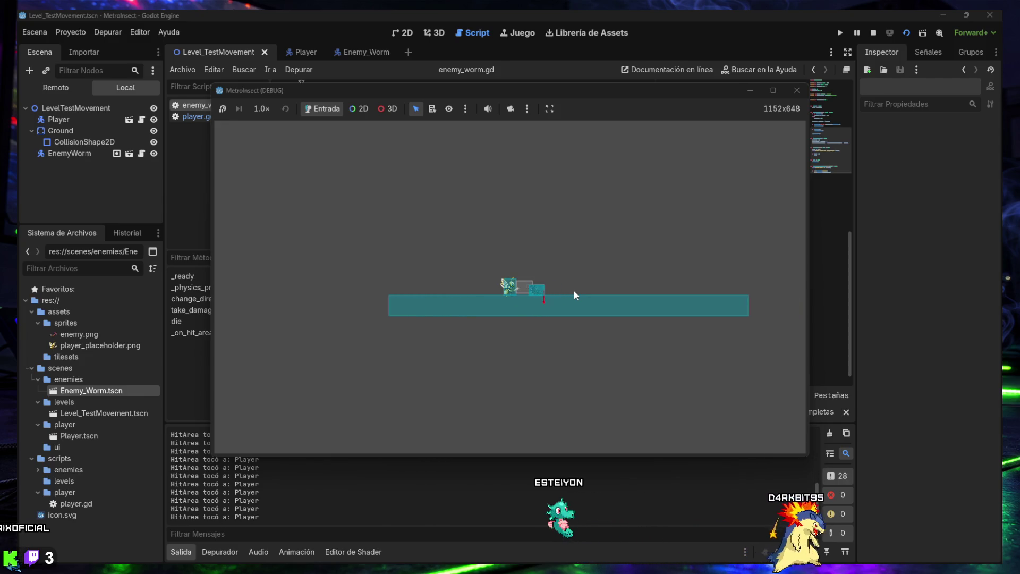
key("Right")
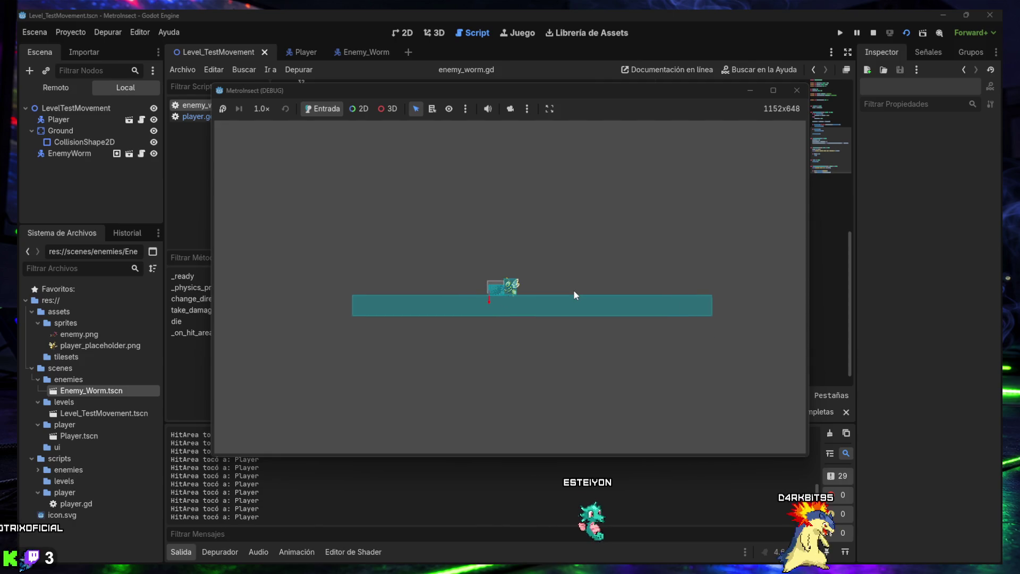
key("Left")
key("Left")
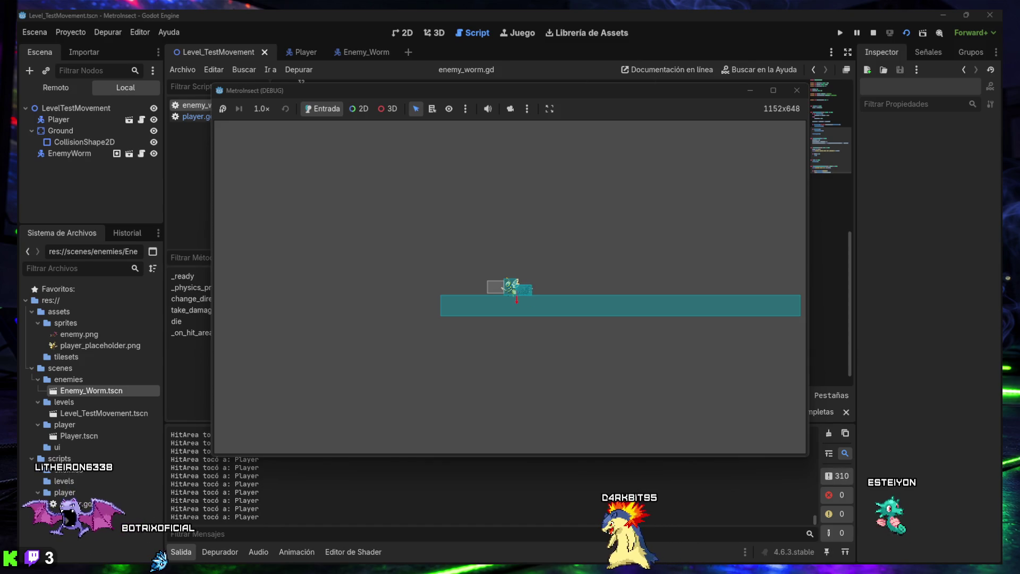
left_click(796, 90)
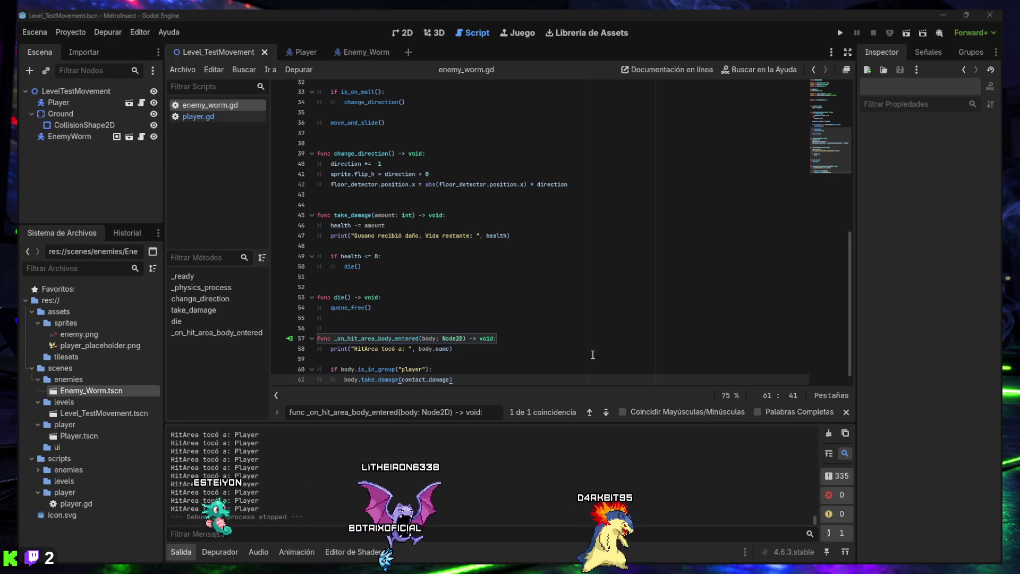
Step: Enlarge the Output panel, clear the log, then collapse the panel again
mouse_move(480, 425)
left_mouse_down()
mouse_move(515, 212)
mouse_move(535, 450)
left_mouse_up()
scroll(539, 486, "up", 1)
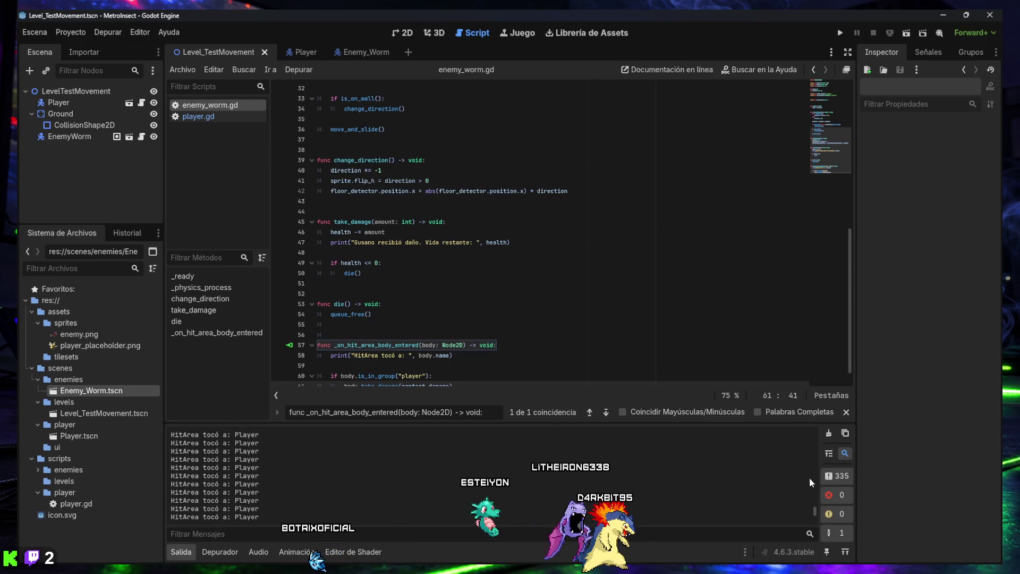
left_click(829, 433)
left_click(180, 552)
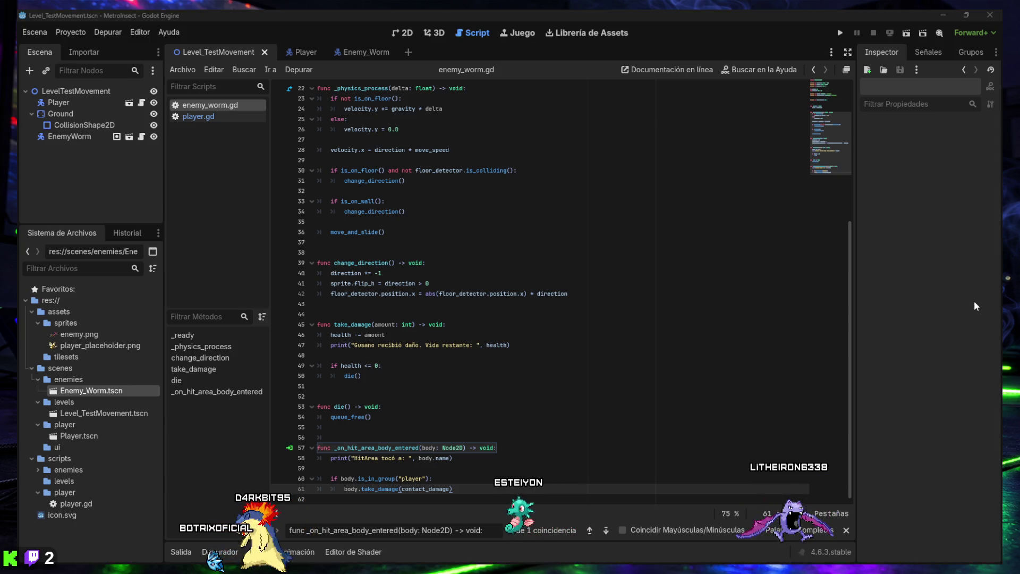
Step: Add the Player node to the enemy group and run the test level again
left_click(59, 103)
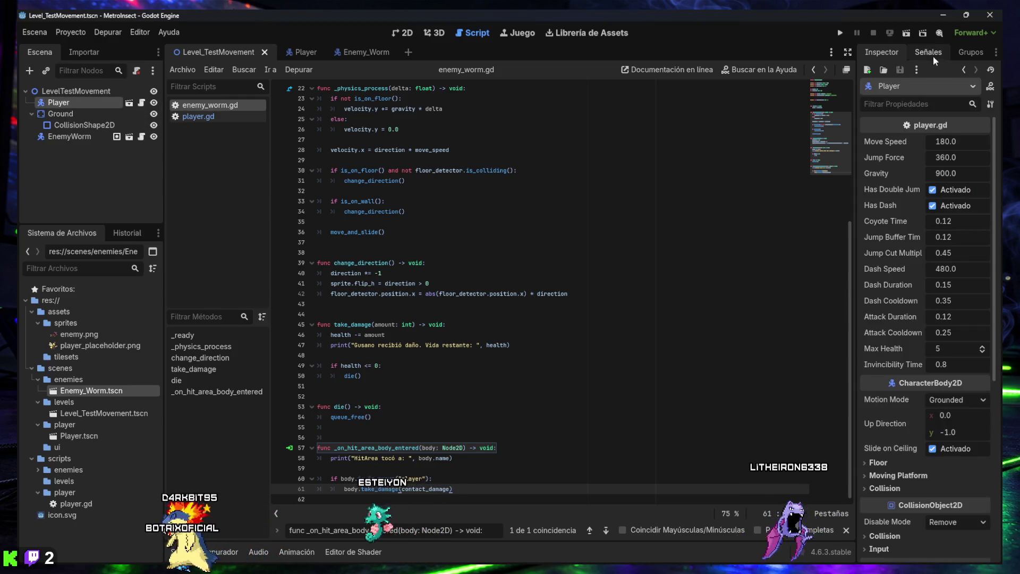
left_click(931, 53)
left_click(972, 53)
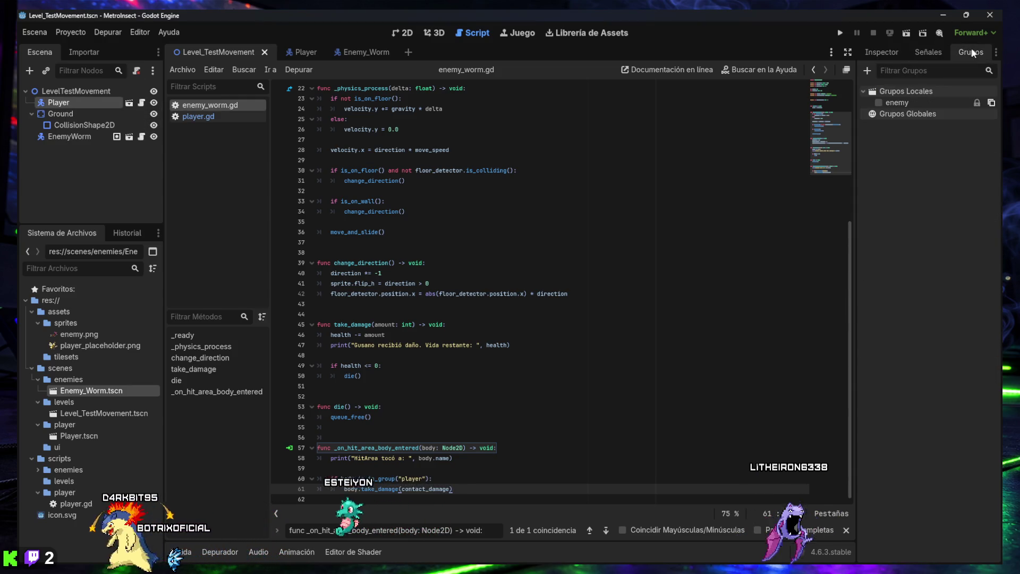
left_click(879, 103)
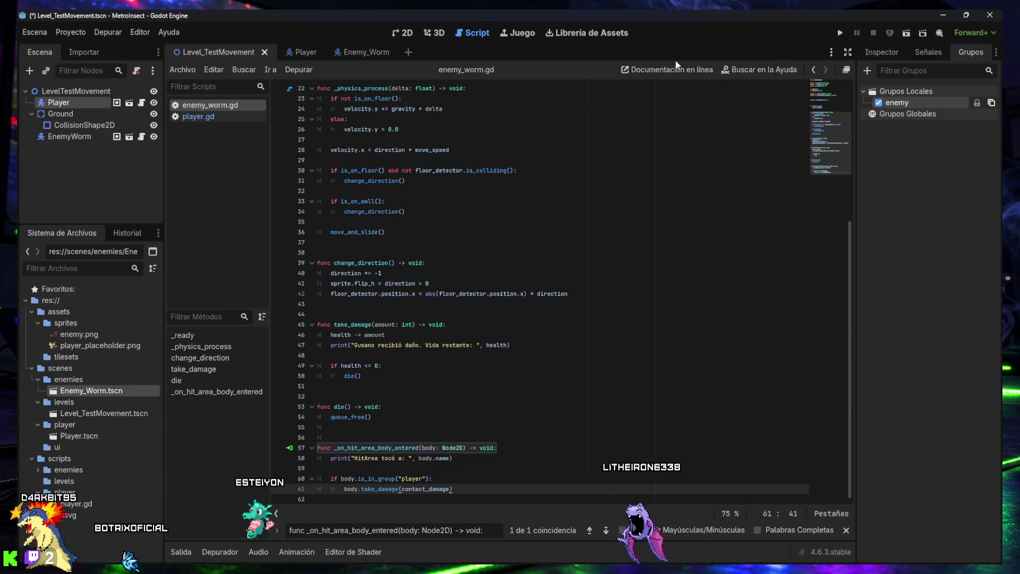
left_click(906, 32)
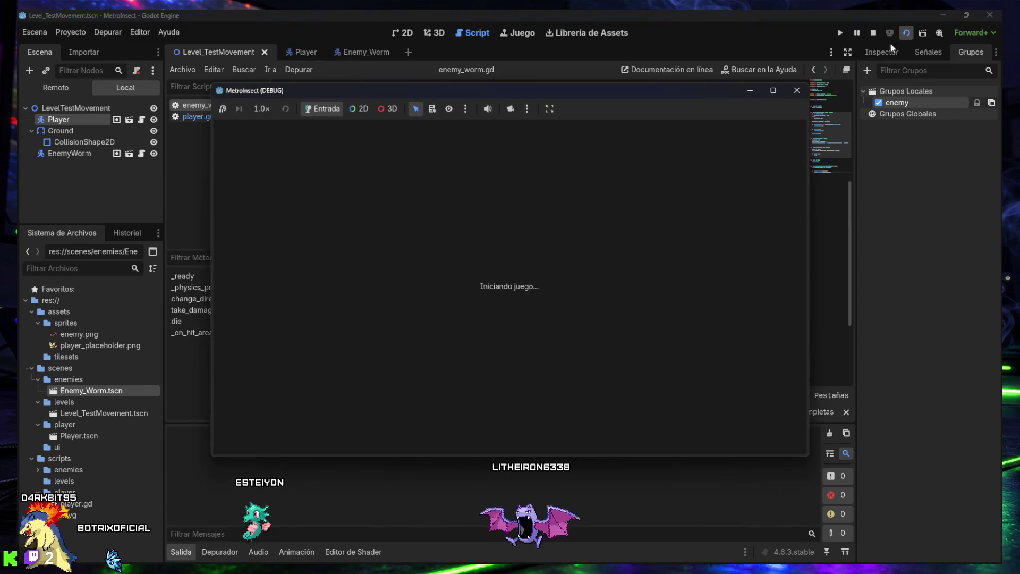
Step: Walk the player right into and past the worm, back left, then stop the game
key("Right")
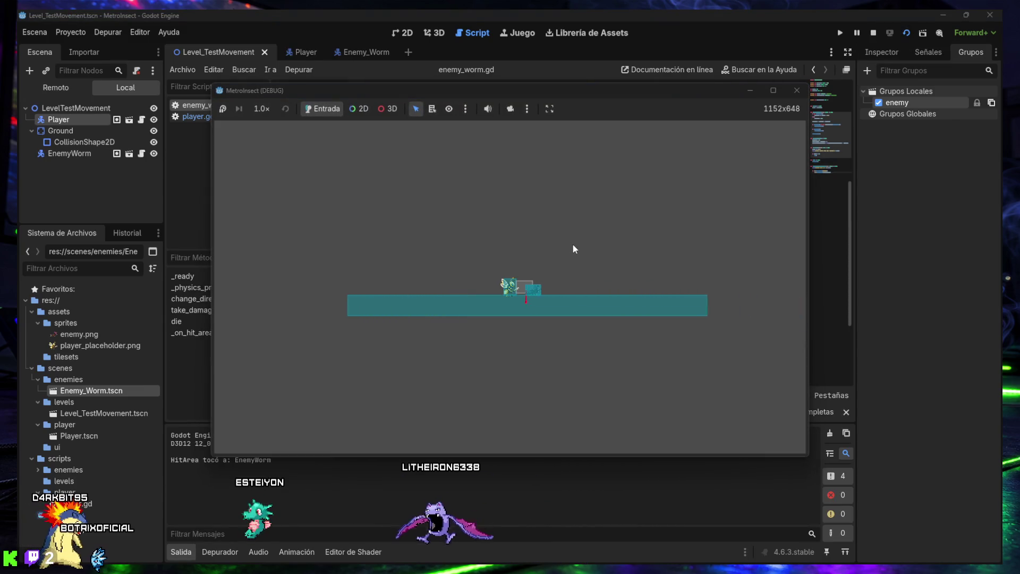
key("Left")
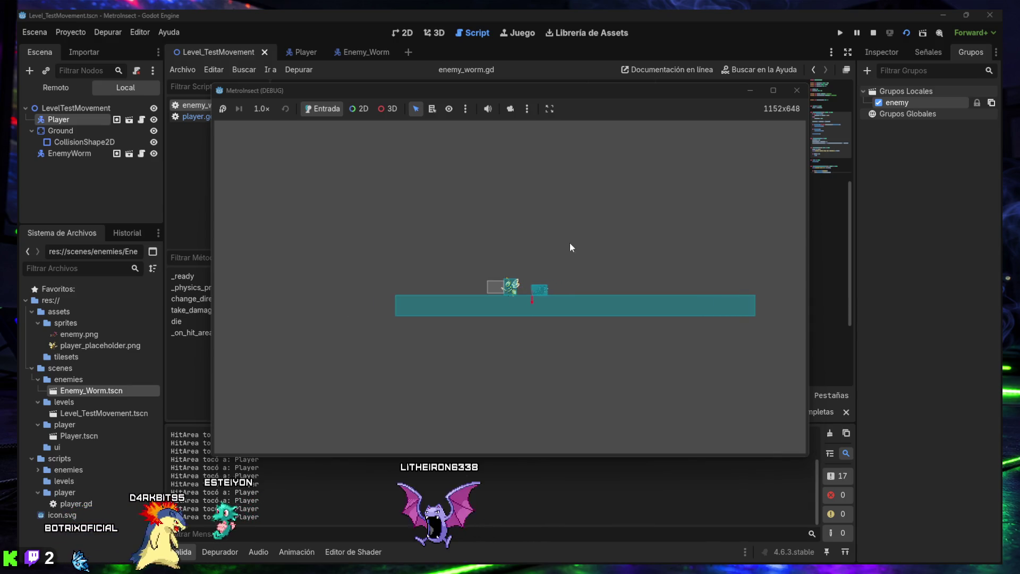
key("Right")
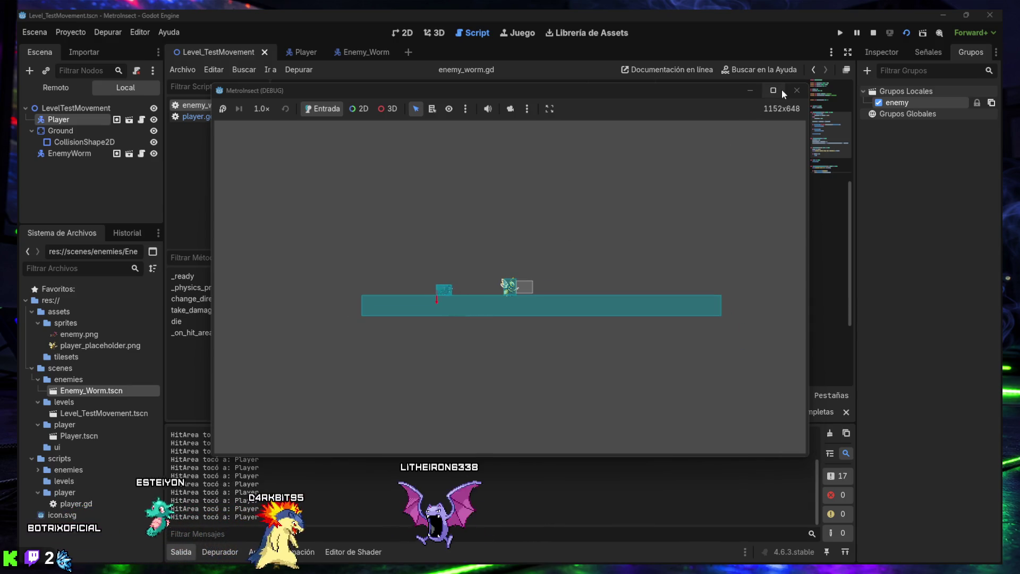
mouse_move(779, 92)
key("Left")
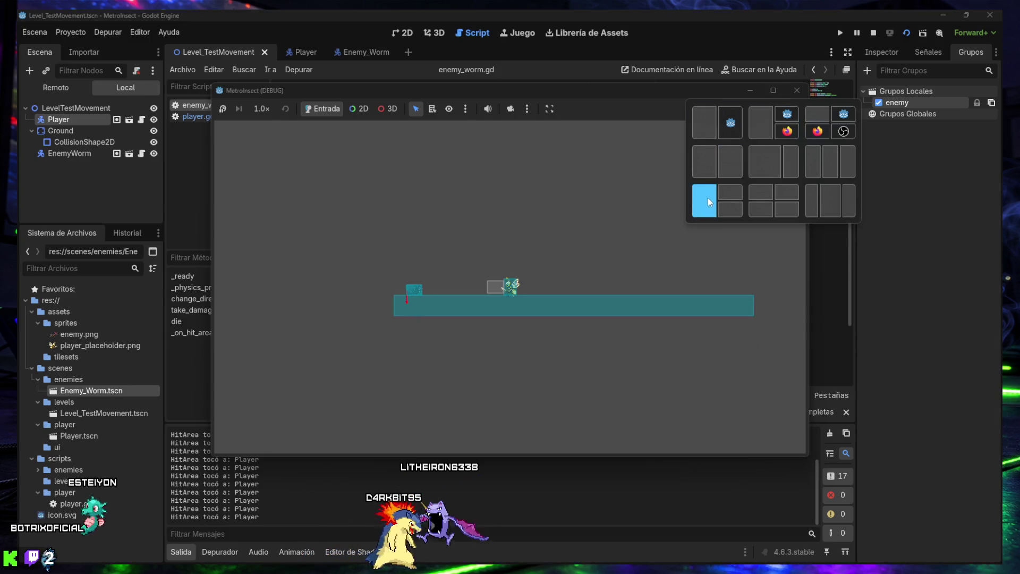
left_click(796, 90)
Step: Enlarge the Output log to show all messages and snip a screenshot of nearly the whole screen
key("F5")
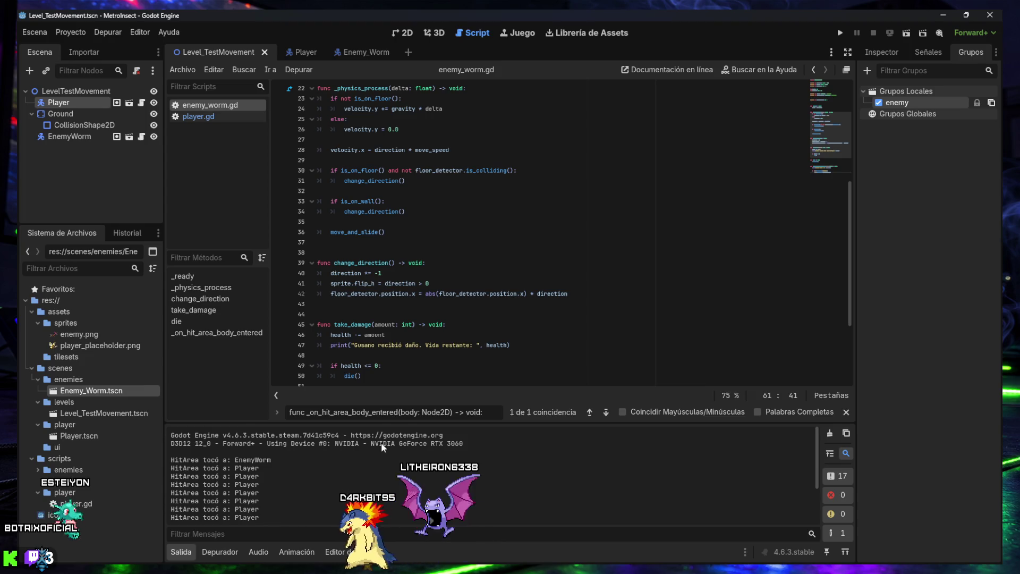
mouse_move(507, 423)
left_mouse_down()
mouse_move(518, 300)
mouse_move(511, 366)
left_mouse_up()
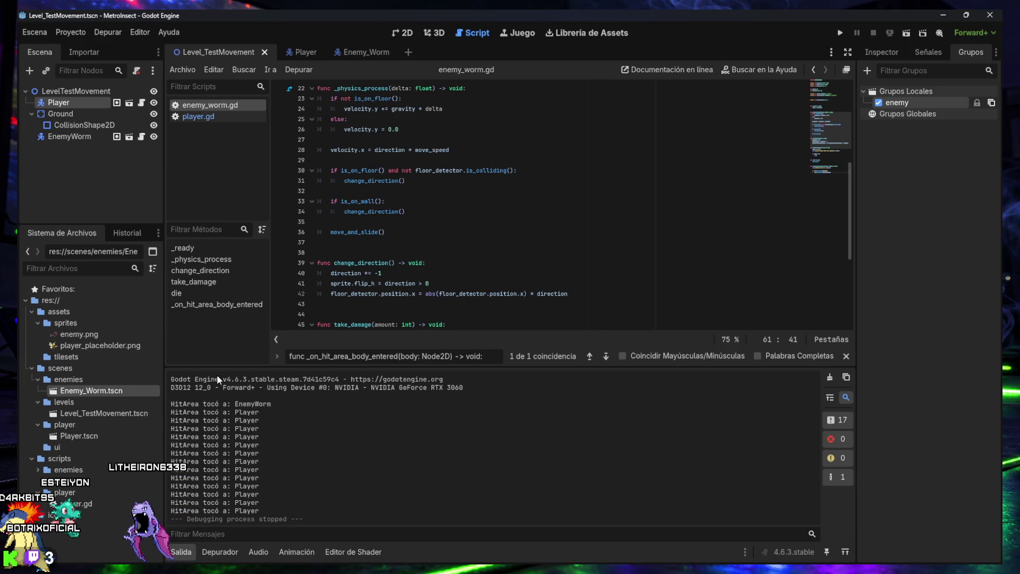
key("super+shift+s")
mouse_move(17, 9)
left_mouse_down()
mouse_move(856, 525)
mouse_move(1003, 568)
left_mouse_up()
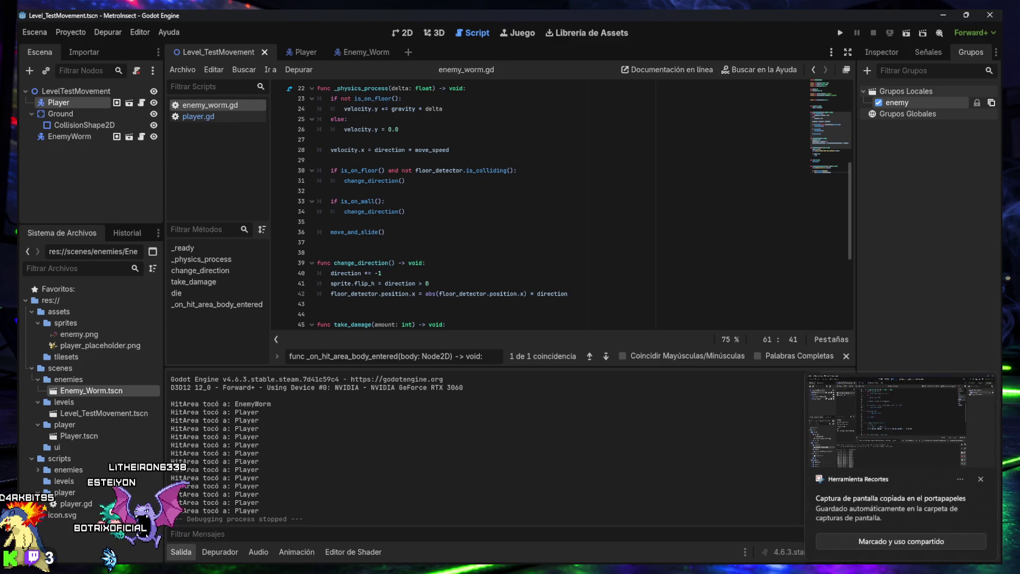